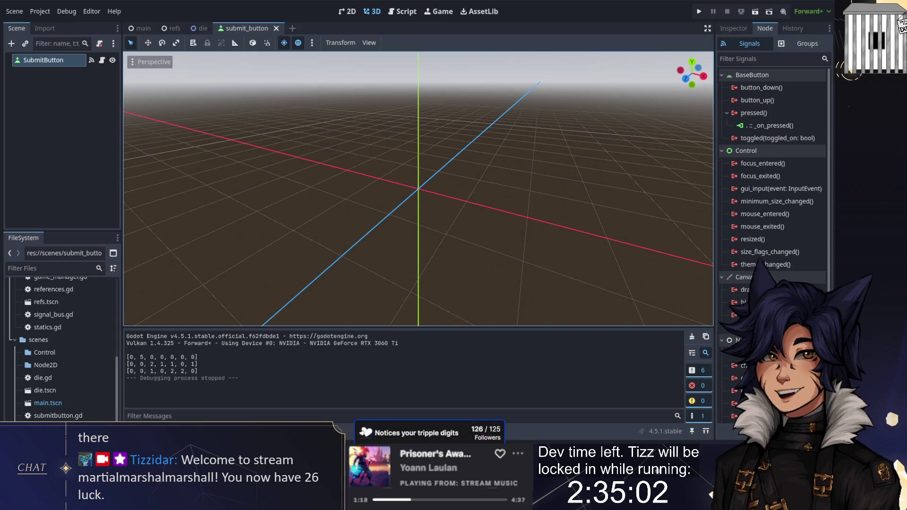
- Open submitbutton.gd in the Script workspace with the SubmitButton's Inspector showing
click(401, 13)
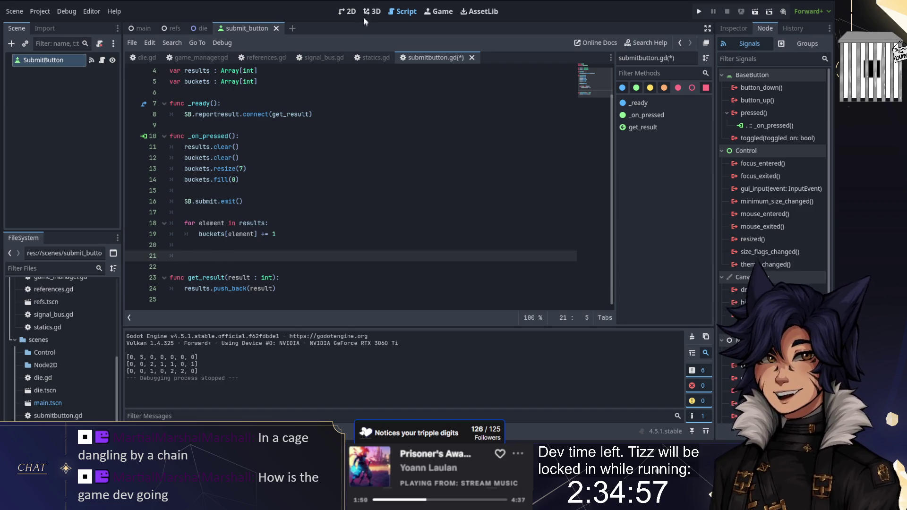
click(736, 29)
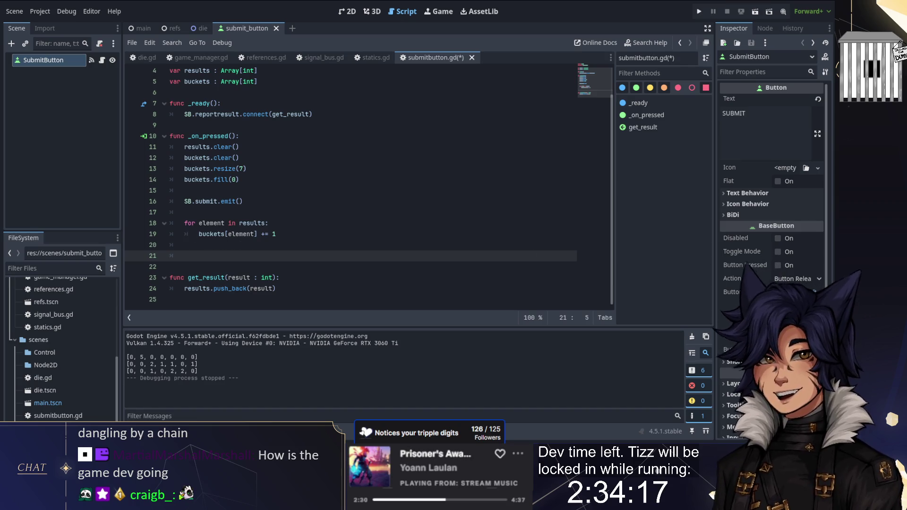
key(super)
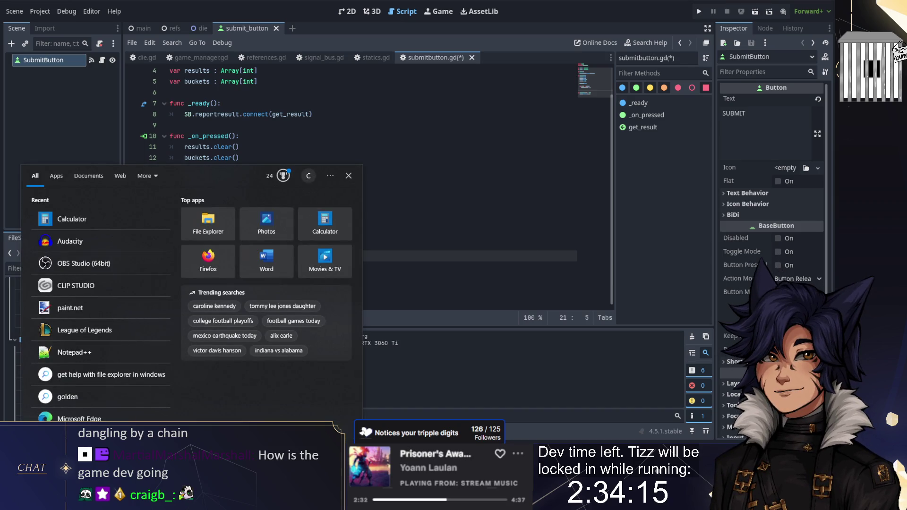
- Launch Notepad++ and start a new blank document
text(n)
key(Escape)
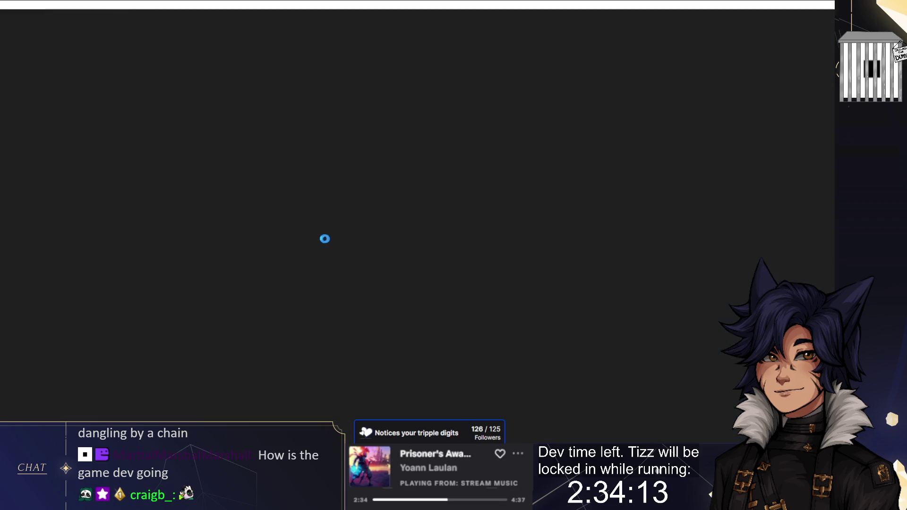
key(ctrl+n)
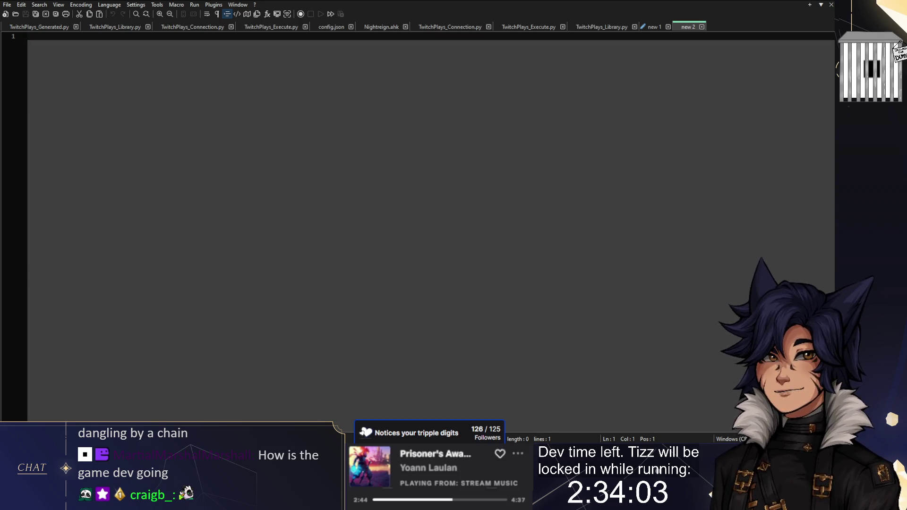
- List the first hand types: Full House, 5 of a kind, 4 -
text(Full House)
key(Return)
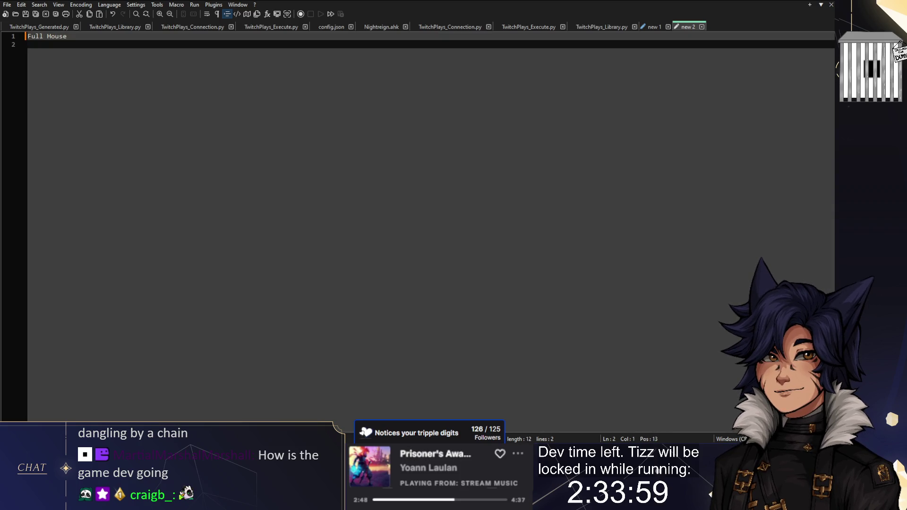
text(5-)
key(BackSpace)
text(of a kind)
key(Return)
text(4 -)
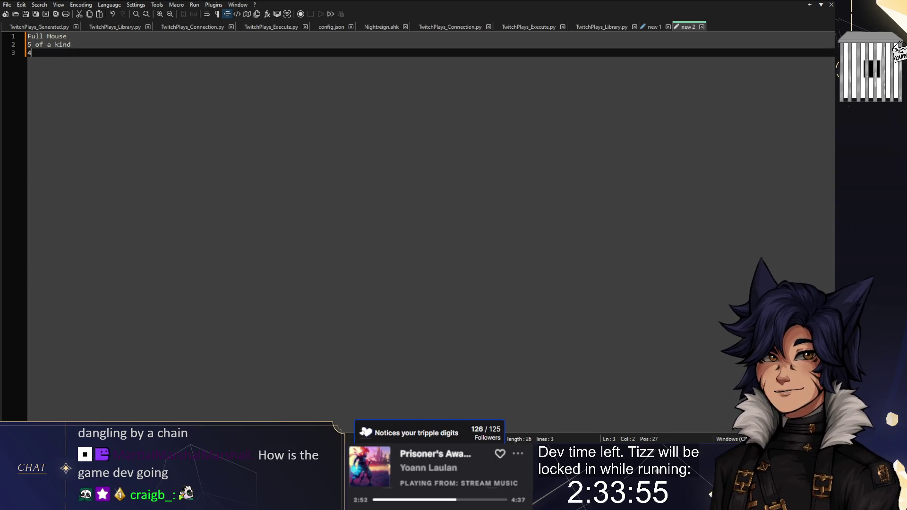
key(Return)
- Add 3 -, Pair, Two Pair and Straight on their own lines
key(BackSpace)
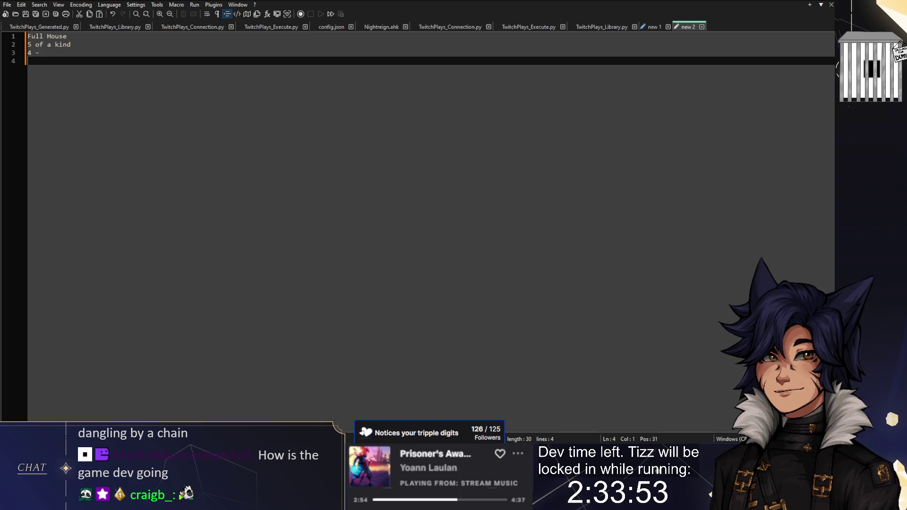
text(3 -)
key(Return)
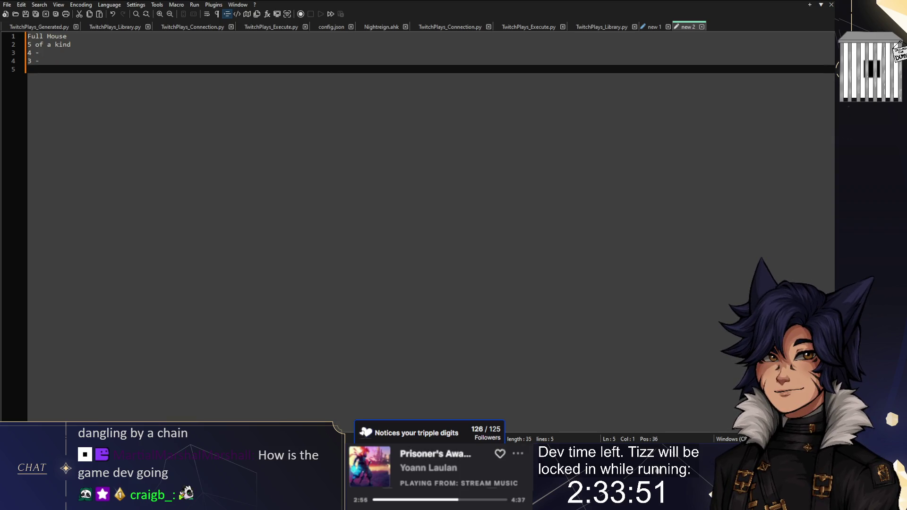
text(Pair)
key(Return)
text(Tw)
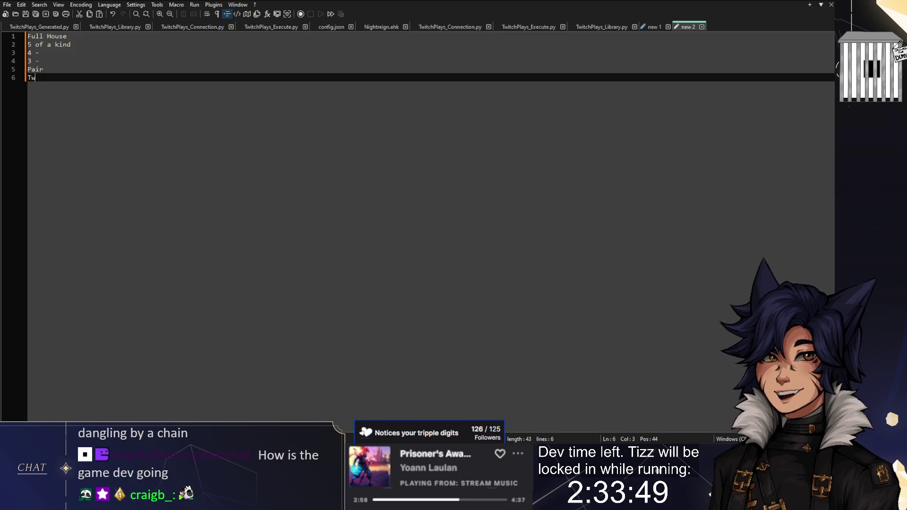
text(o Pair)
key(Return)
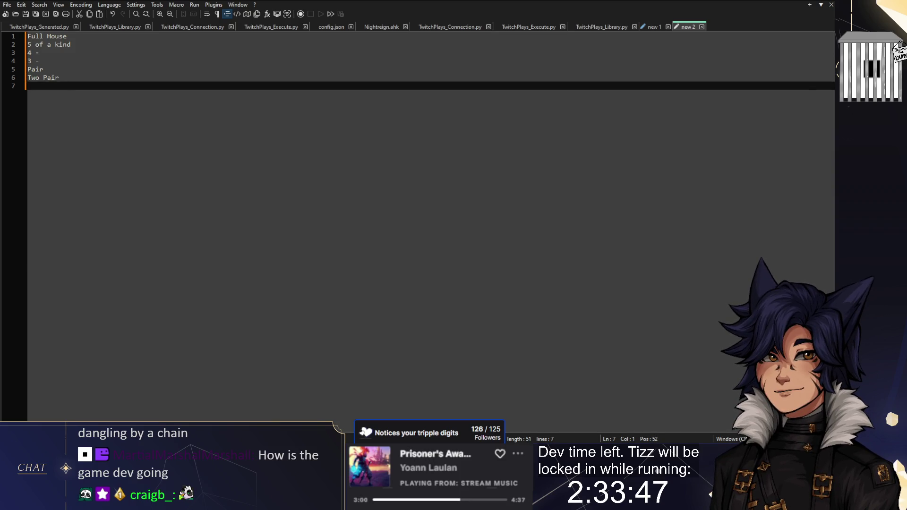
text(Straight)
key(Return)
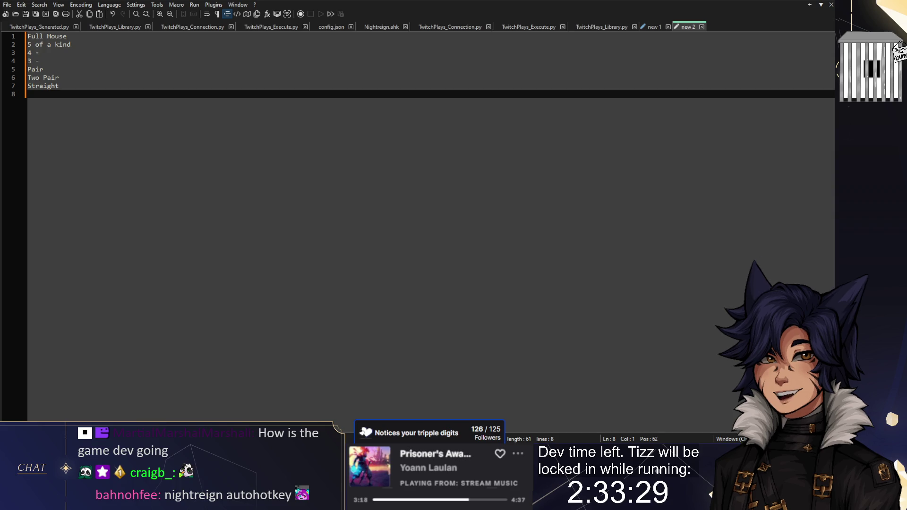
click(381, 27)
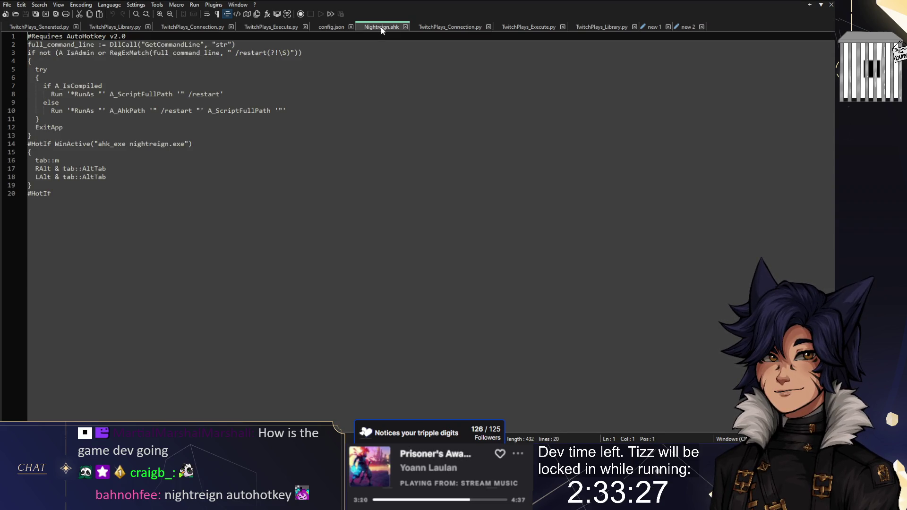
- Bookmark line 1 of Nightreign.ahk, place the cursor on the else line, then close it
key(ctrl+F2)
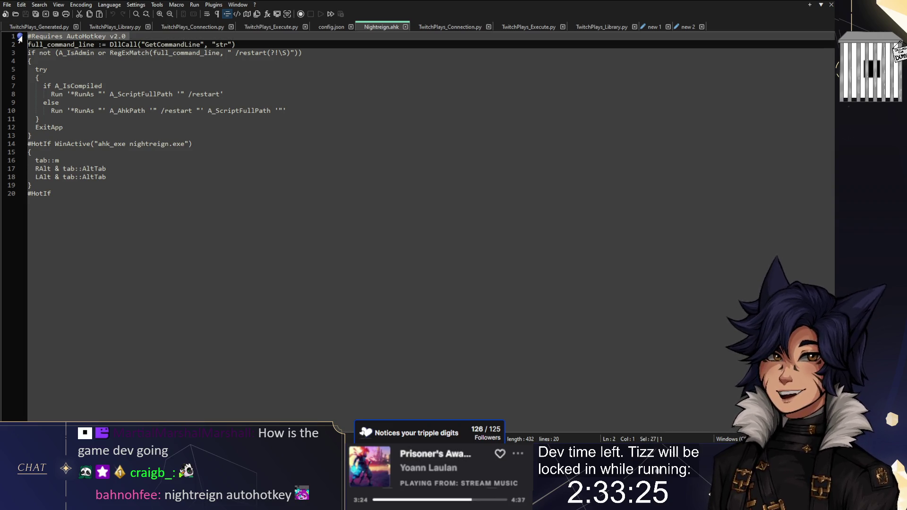
click(228, 103)
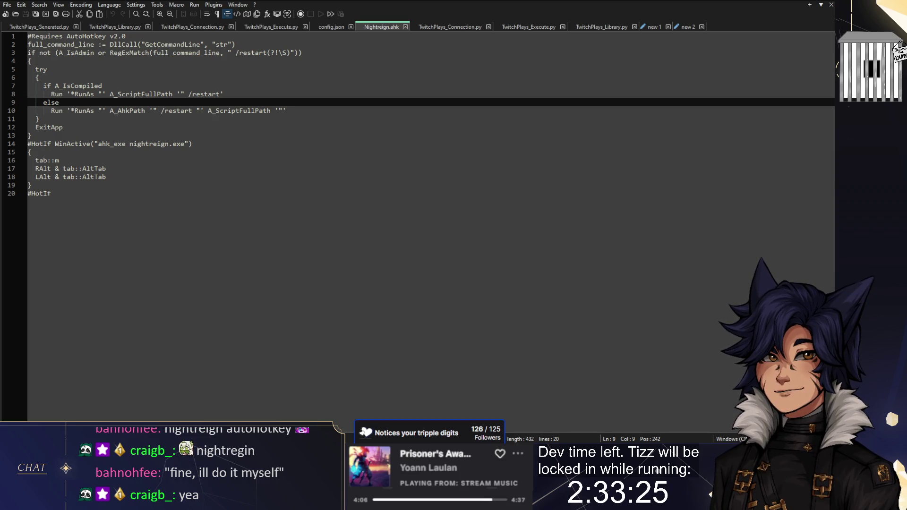
click(404, 27)
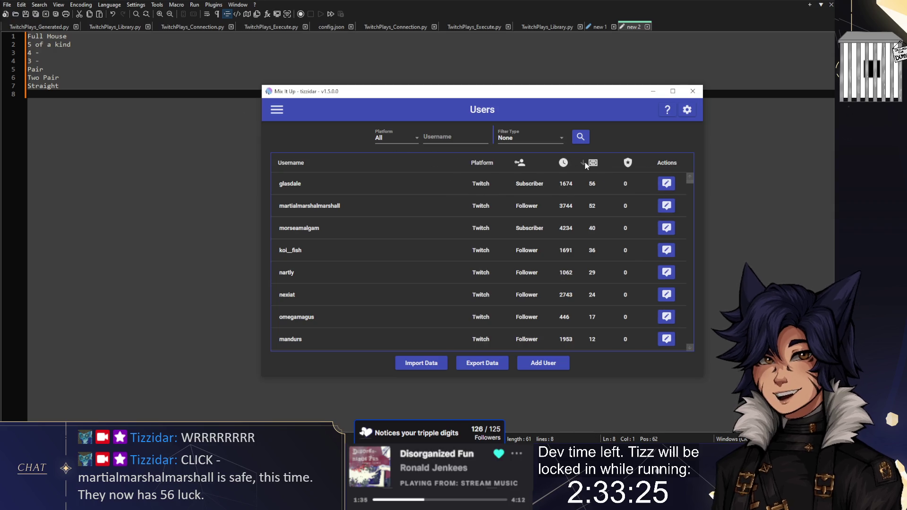
- Sort the Mix It Up users by luck, highest first, then switch away
click(591, 166)
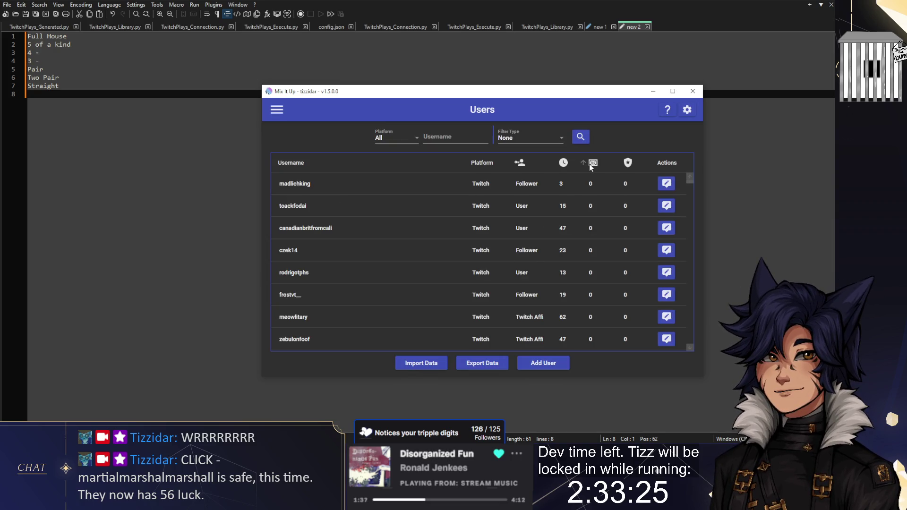
click(591, 164)
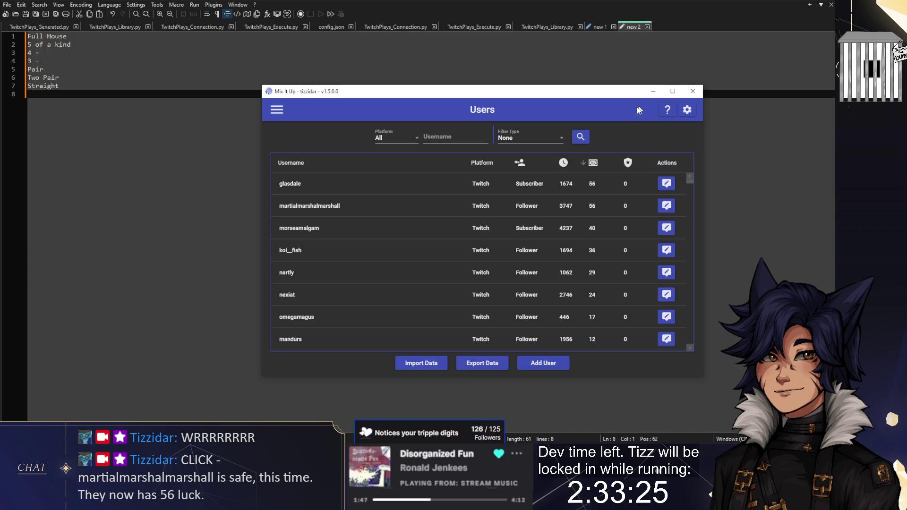
key(alt+Tab)
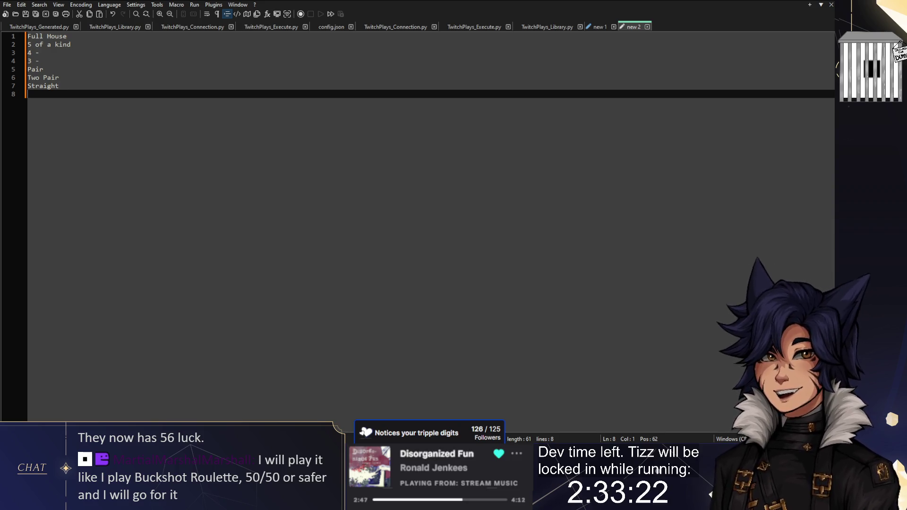
- Add 'Small Straight' on line 8 below Straight in the hand-types note
text(Small S)
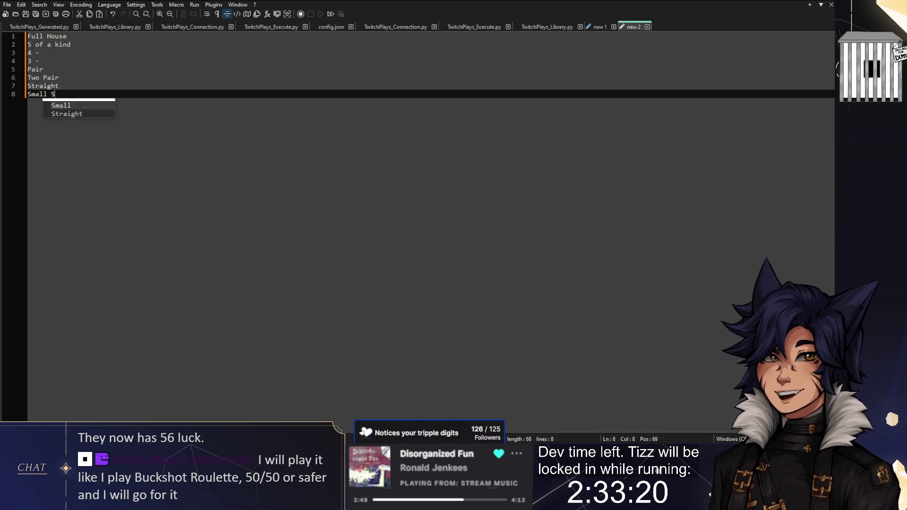
text(traight)
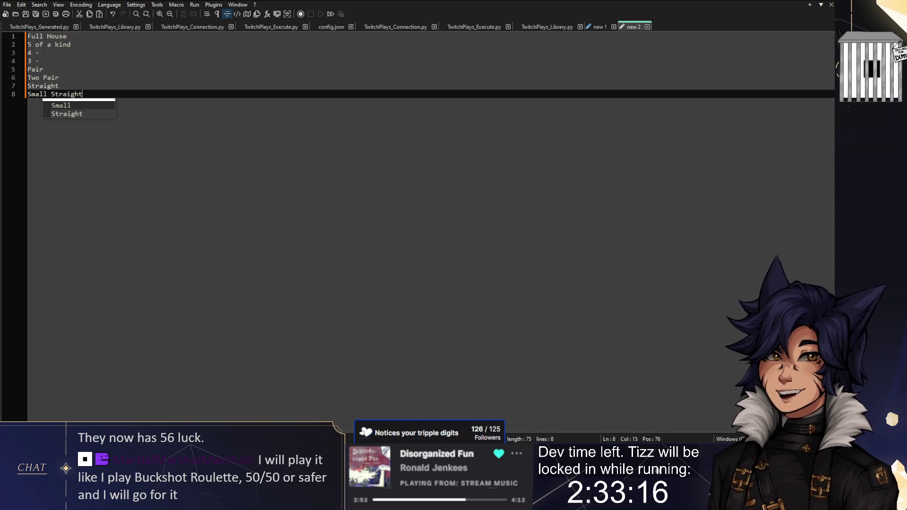
click(59, 78)
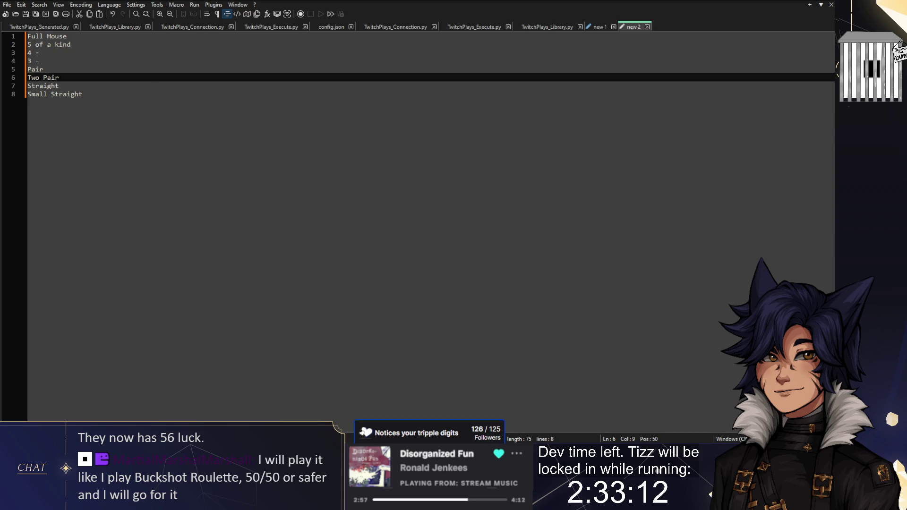
key(alt+Tab)
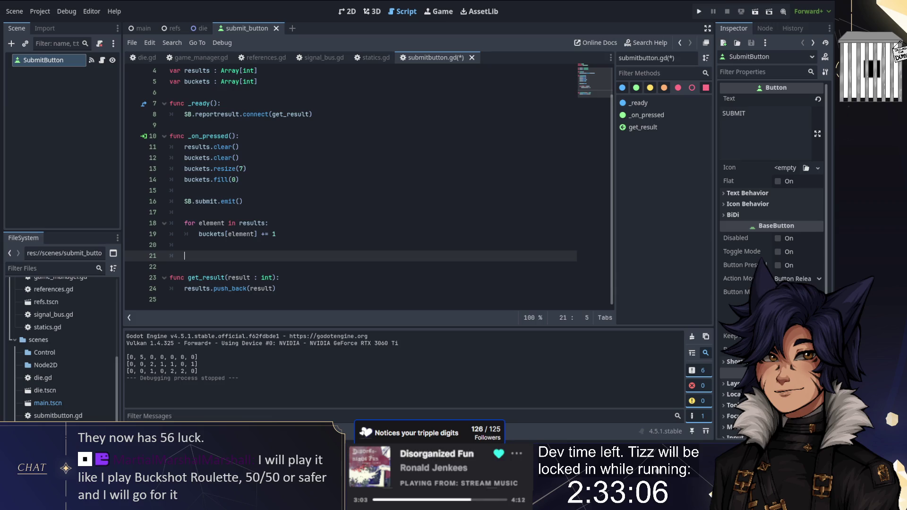
- Add a func eval_hand(): stub containing pass to submitbutton.gd
key(Down)
key(Return)
key(Return)
text(func )
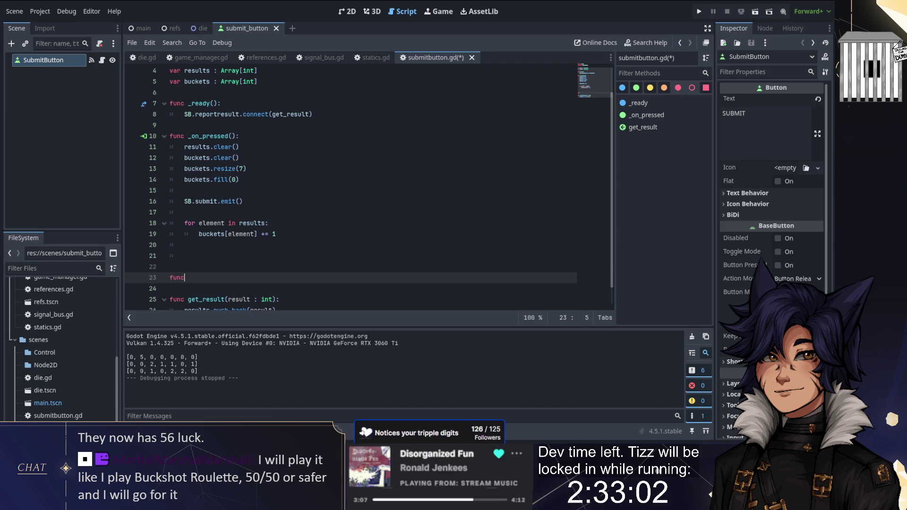
text(eval_hand()
text():)
key(Return)
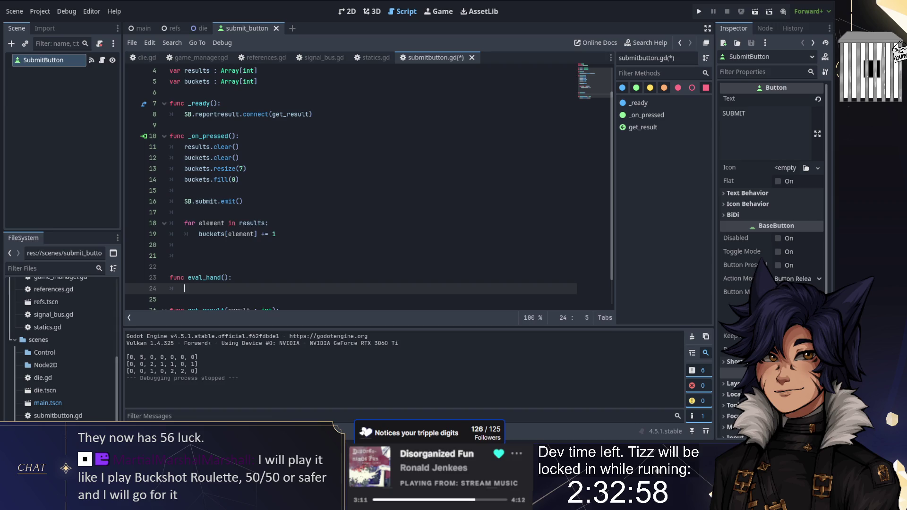
text(pass)
click(293, 244)
- Inspect the icon.svg load error, clear the logged errors, and hide the debugger panel
click(189, 430)
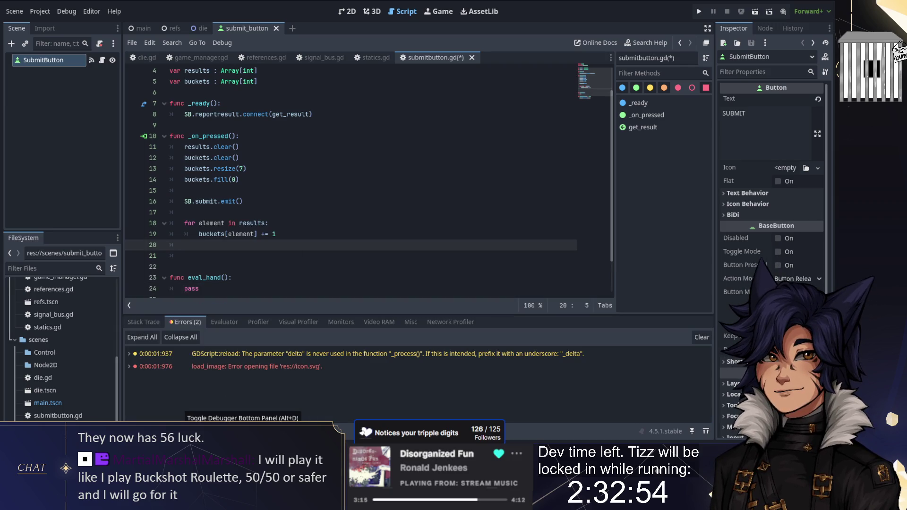
scroll(59, 349, up, 4)
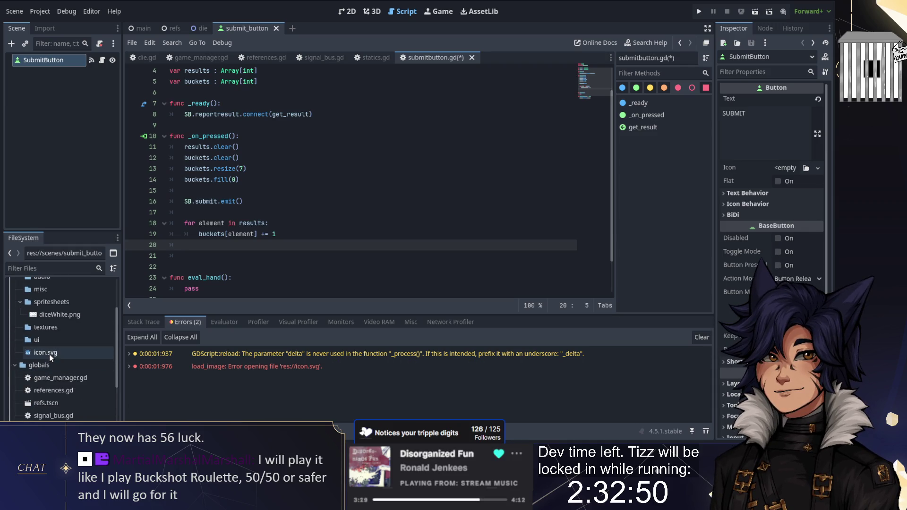
click(49, 353)
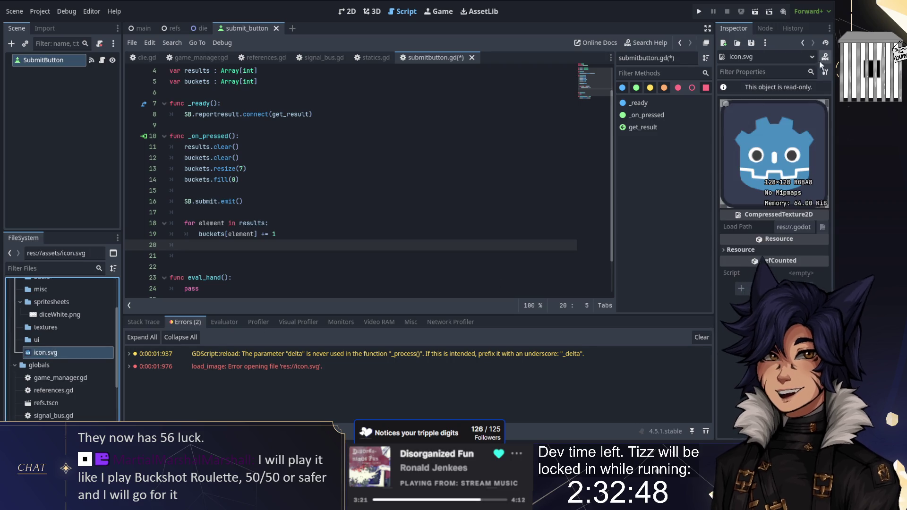
click(803, 43)
click(240, 157)
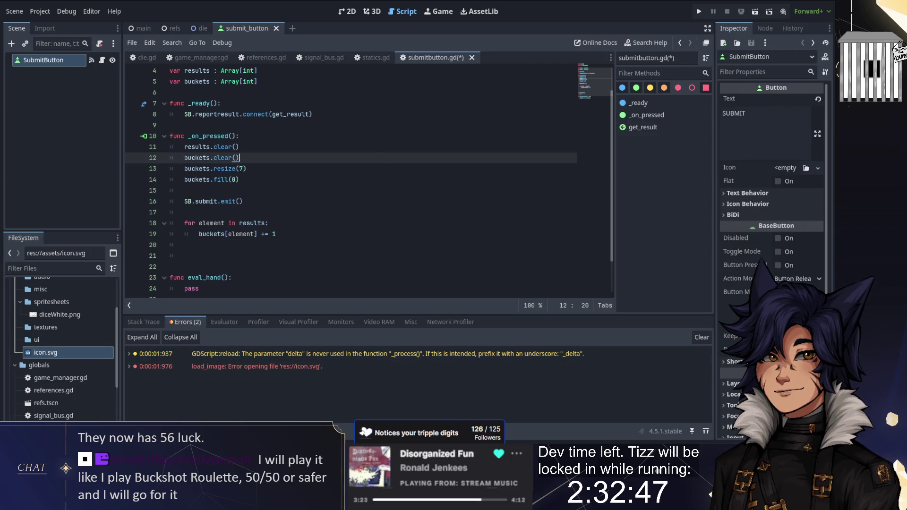
click(701, 337)
key(ctrl+j)
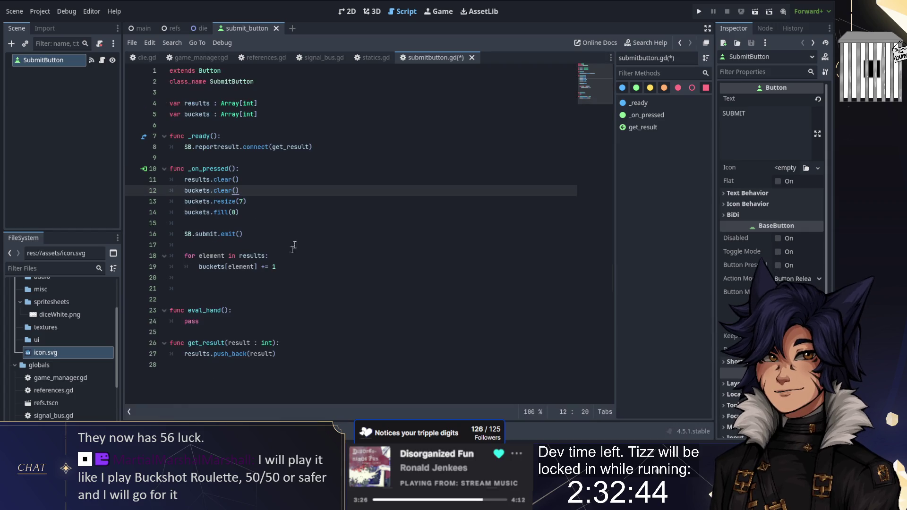
- Open statics.gd and begin an enum declaration
click(265, 286)
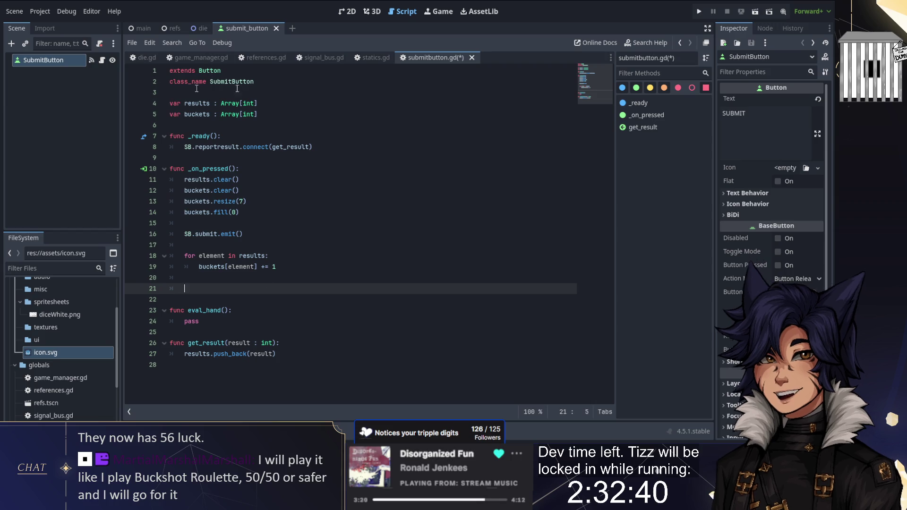
ctrl+click(188, 147)
text(enum hands)
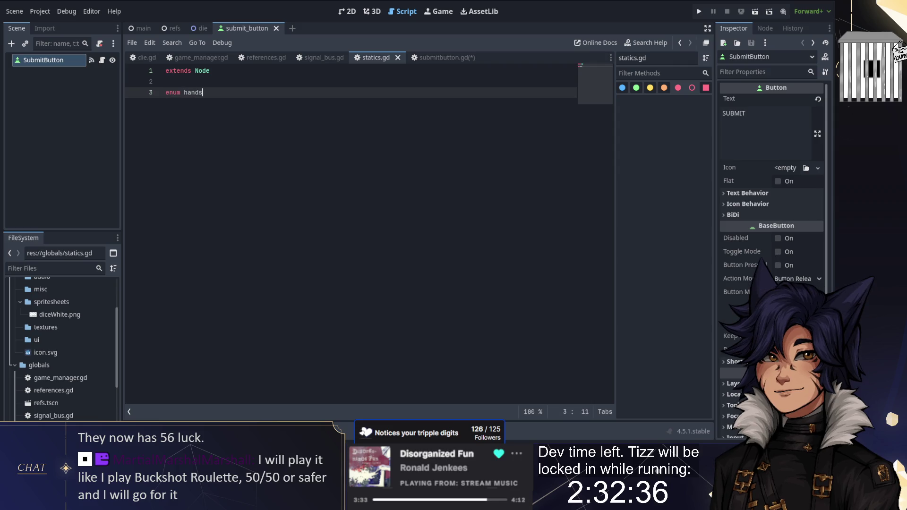
- Start enum Hands = [FIVEOFAKIND, FULLHOUSE] on line 3 of statics.gd
key(BackSpace)
key(BackSpace)
key(BackSpace)
text(HANDS)
text(NDS)
text(s)
key(BackSpace)
text(=)
key(BackSpace)
text(LL_HOUSE)
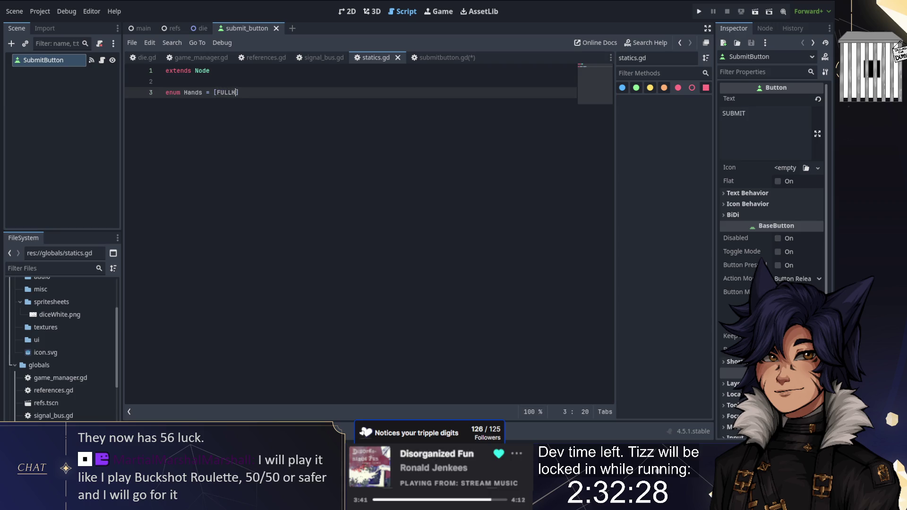
key(alt+Tab)
key(alt+Tab)
key(BackSpace)
key(BackSpace)
key(BackSpace)
text(IV)
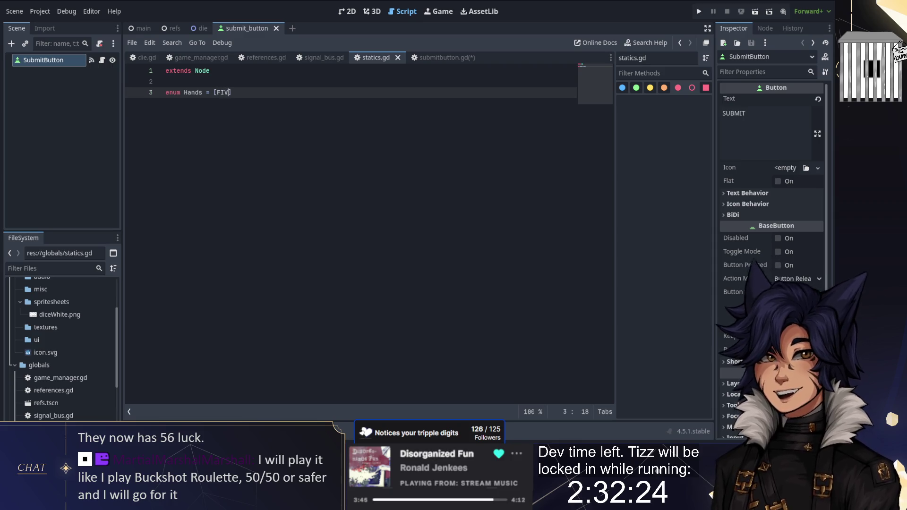
text(EOF)
text(AKIND)
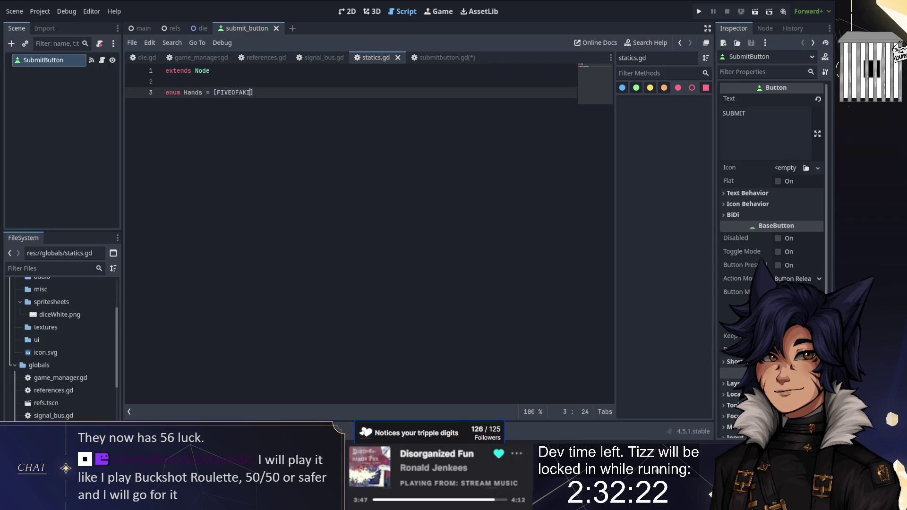
text(, FULLHOUSE,)
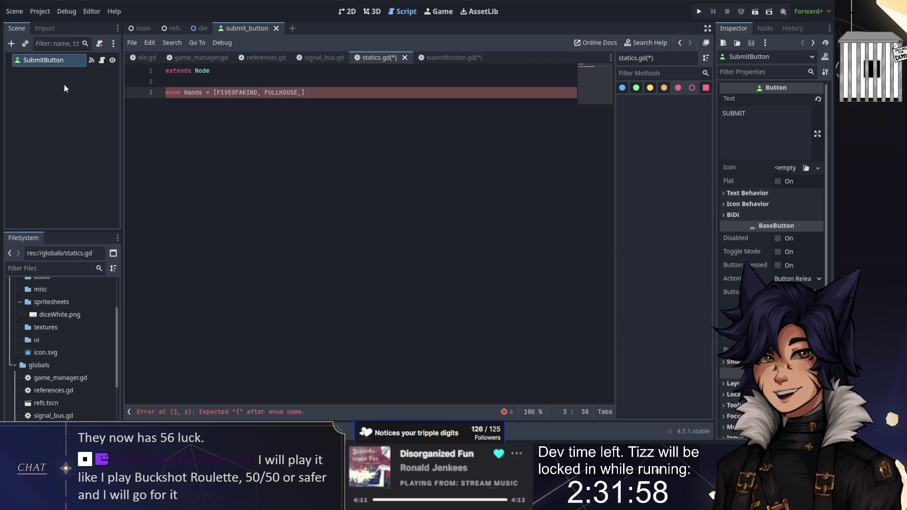
- Add FOUROFAKIND, TWOPAIR and THREEOFAKIND to the enum, checking the Notepad++ list
click(305, 93)
click(302, 92)
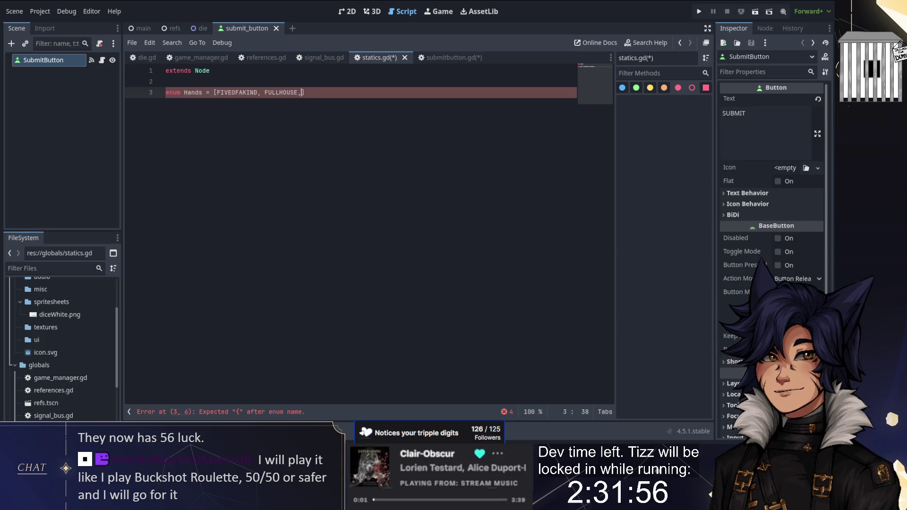
text(FOUROFAKIND)
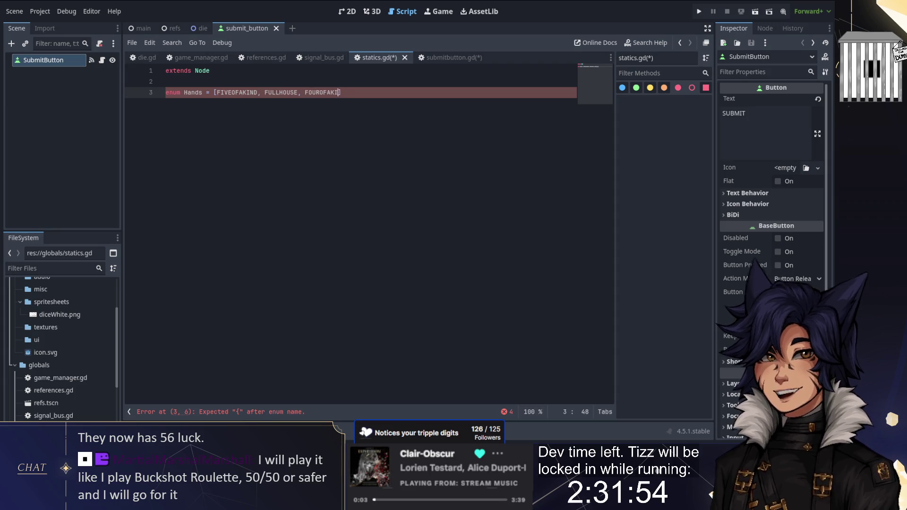
key(alt+Tab)
key(alt+Tab)
key(alt+Tab)
key(alt+Tab)
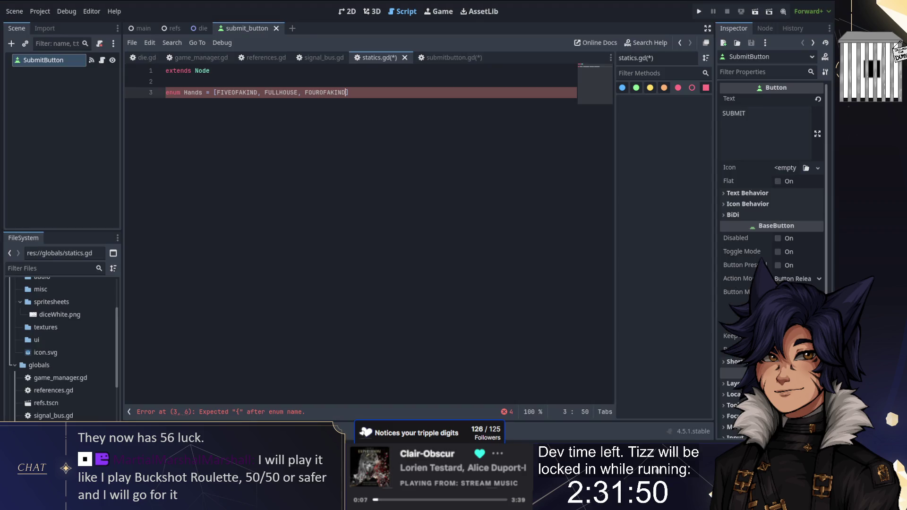
key(alt+Tab)
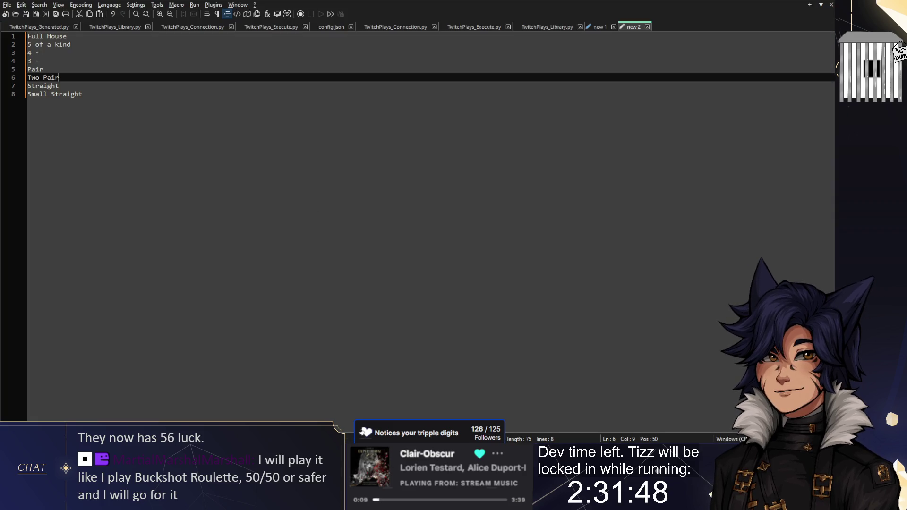
key(alt+Tab)
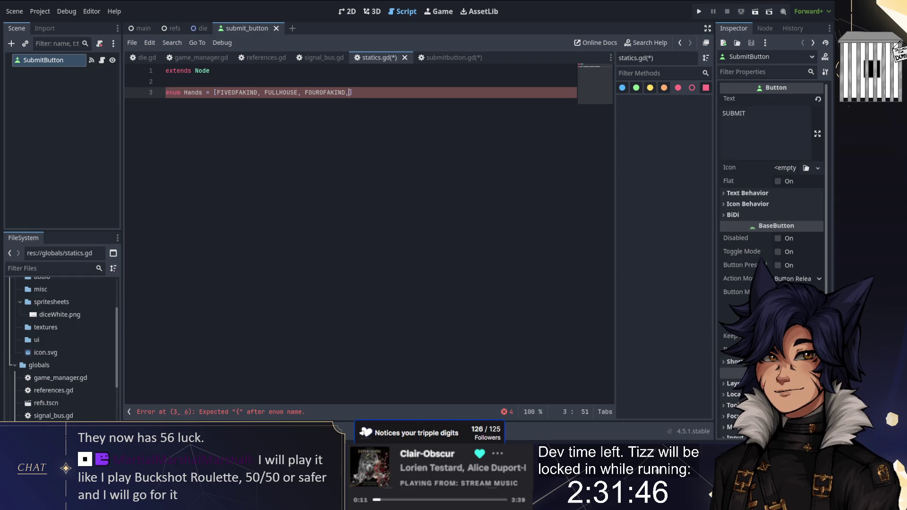
text(TWOPAIR,THREEOFA)
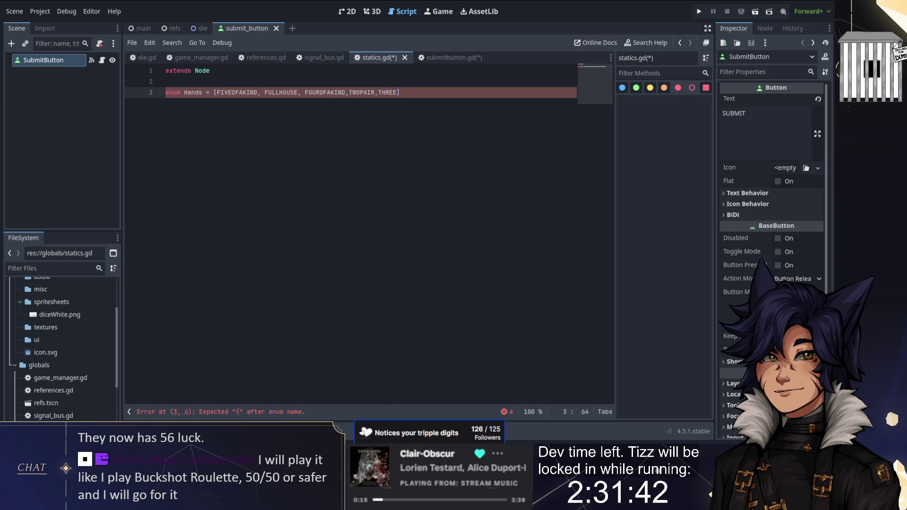
text(KIND<)
key(alt+Tab)
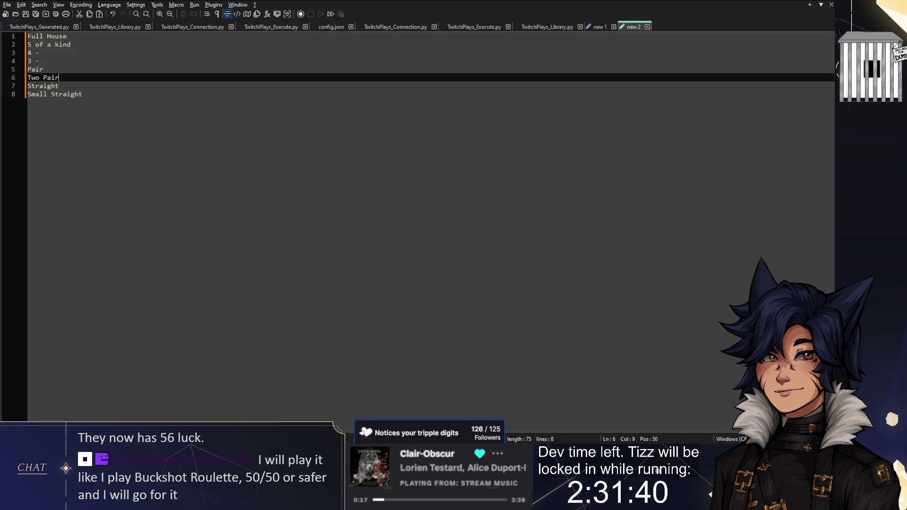
key(alt+Tab)
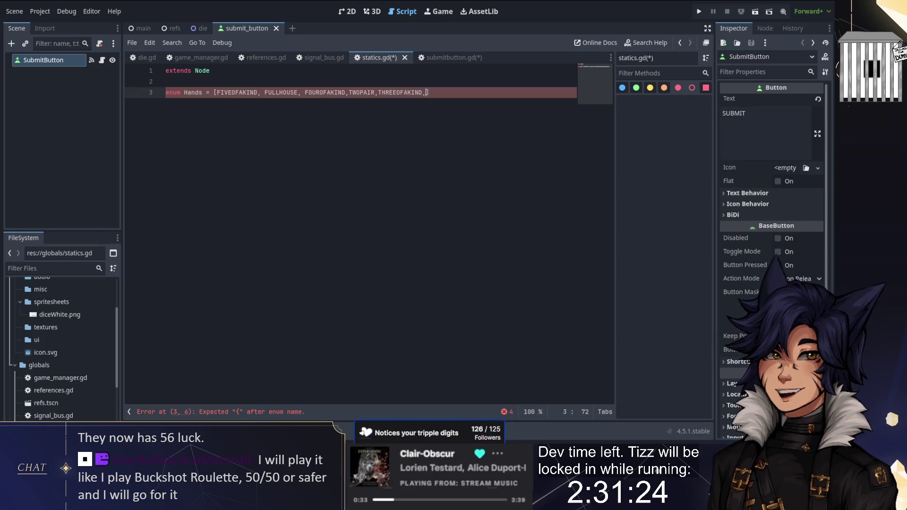
- Rework the TWOPAIR entry and the spacing between the enum entries
double_click(361, 92)
key(BackSpace)
key(BackSpace)
click(397, 93)
text(TWOPAIR,)
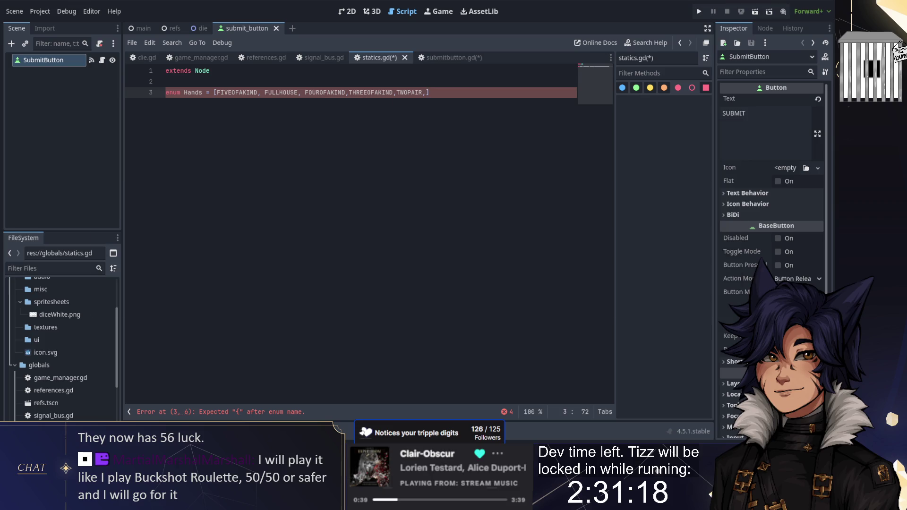
key(alt+Tab)
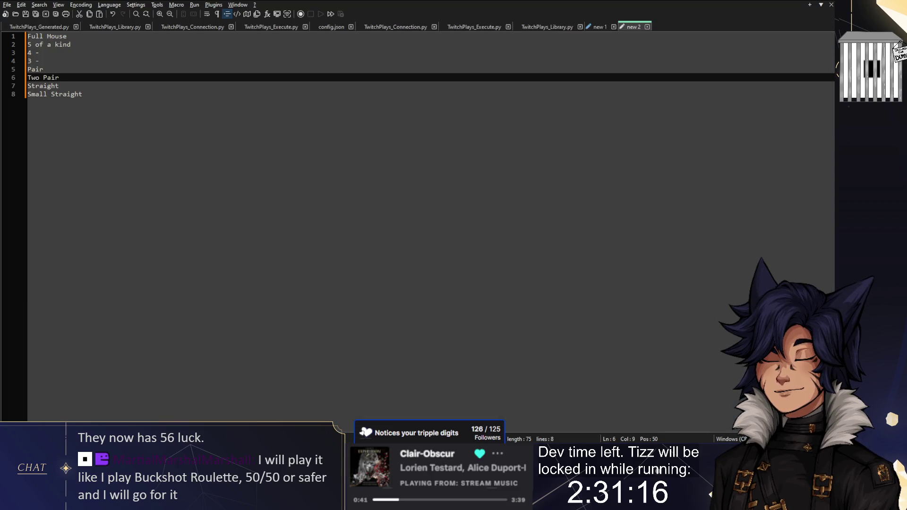
key(alt+Tab)
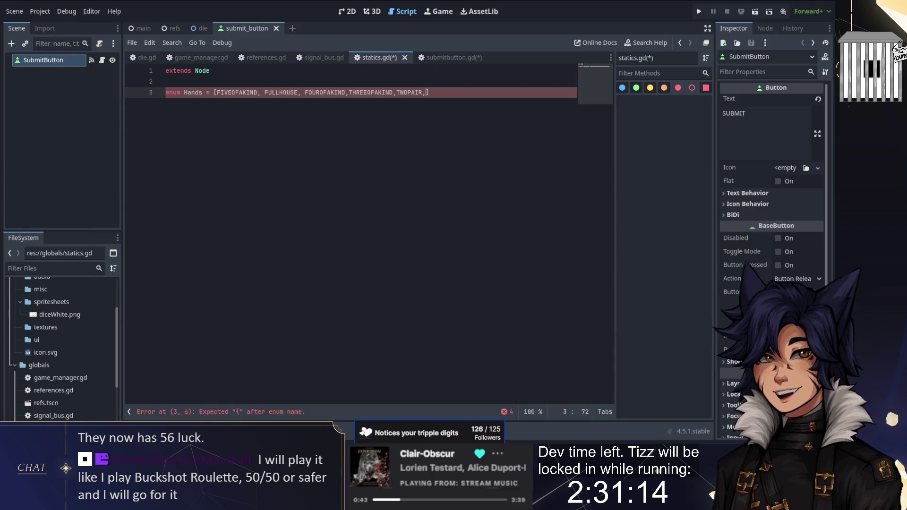
click(301, 93)
click(349, 93)
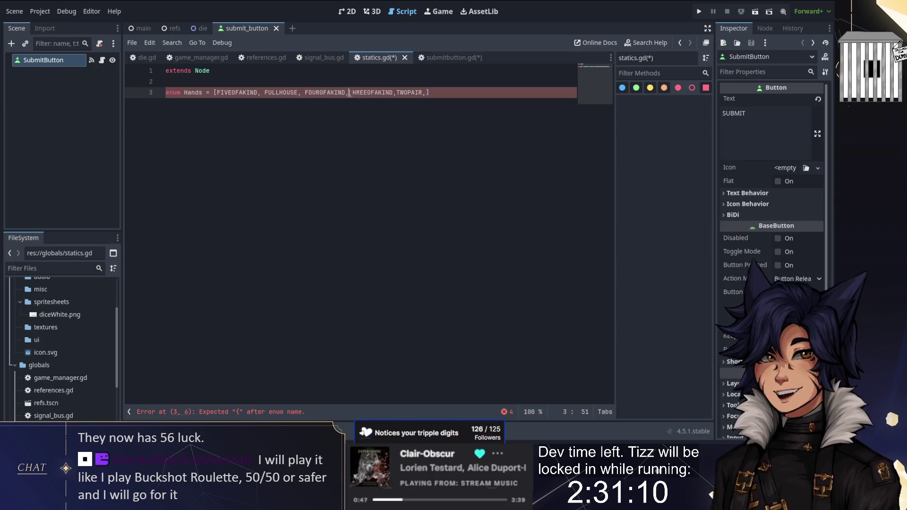
click(400, 93)
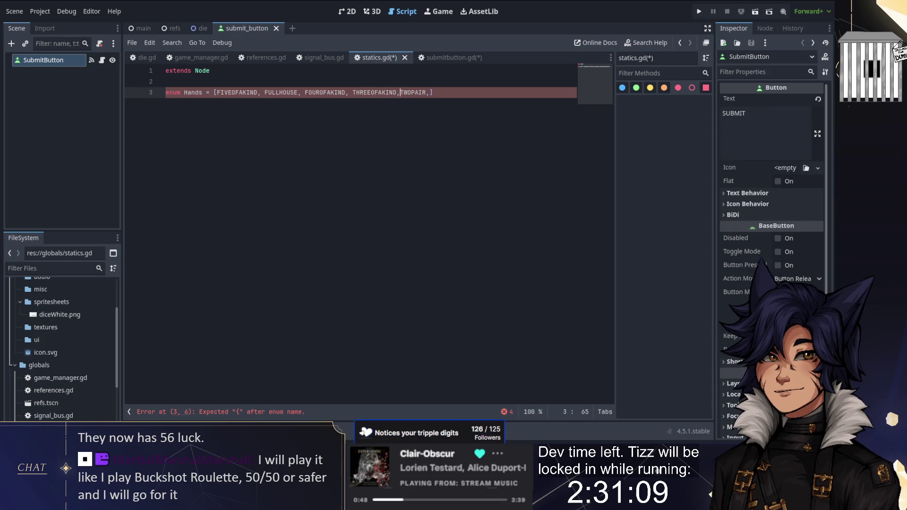
- Insert STRAIGHT before FOUROFAKIND and start SMALLSTRAIGHT at the end of the list
click(304, 93)
text(STRAIGHT)
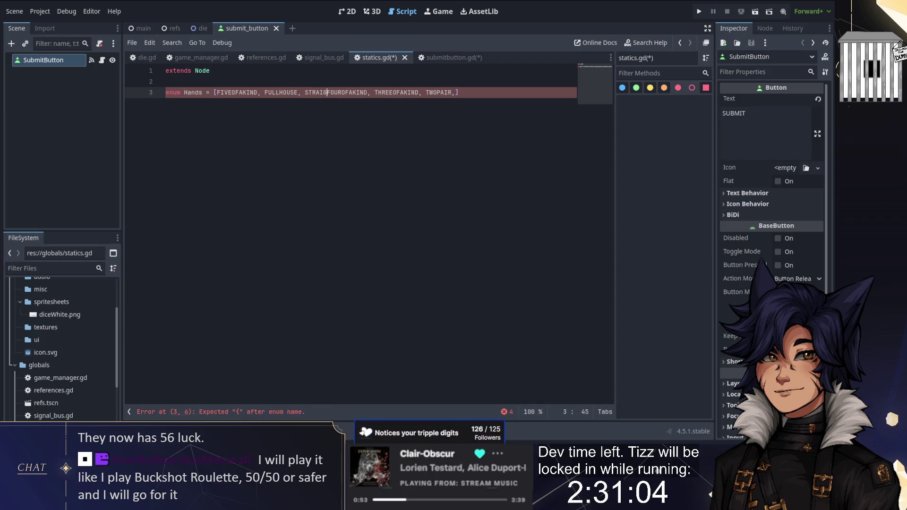
text(,)
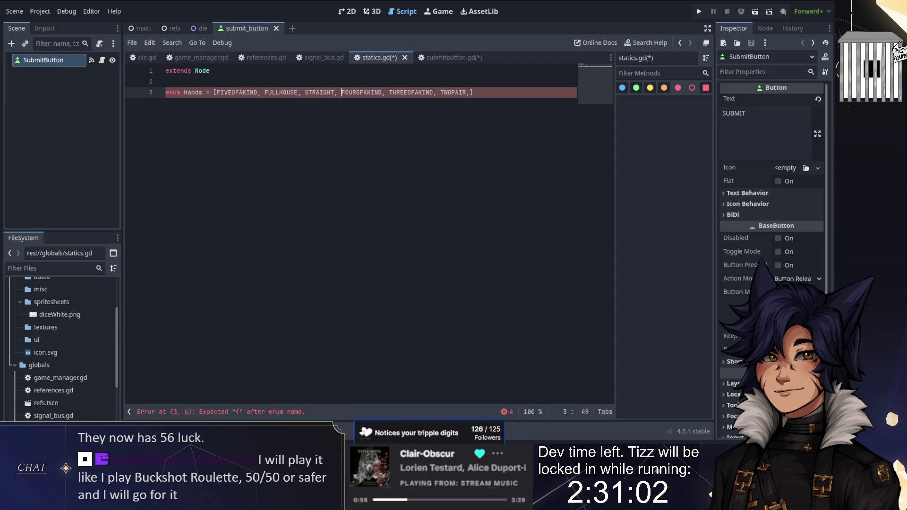
click(415, 92)
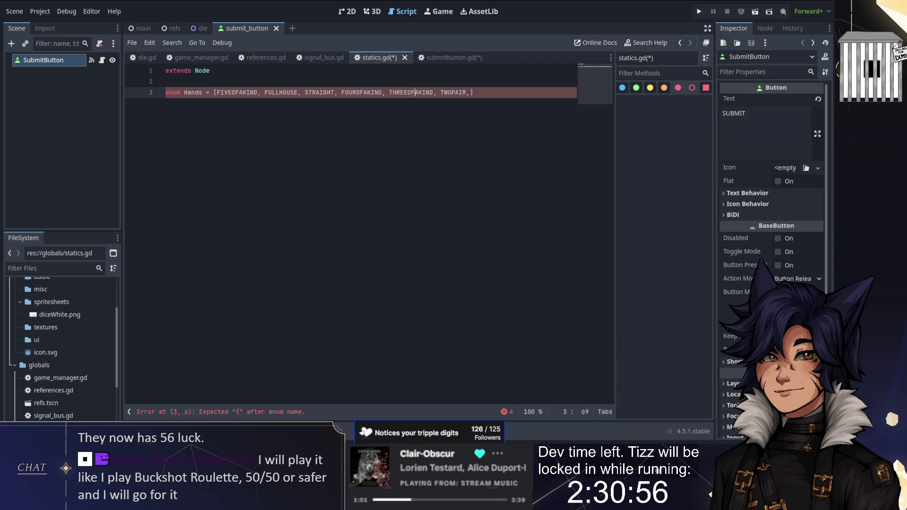
click(470, 92)
text(SMALLSTR)
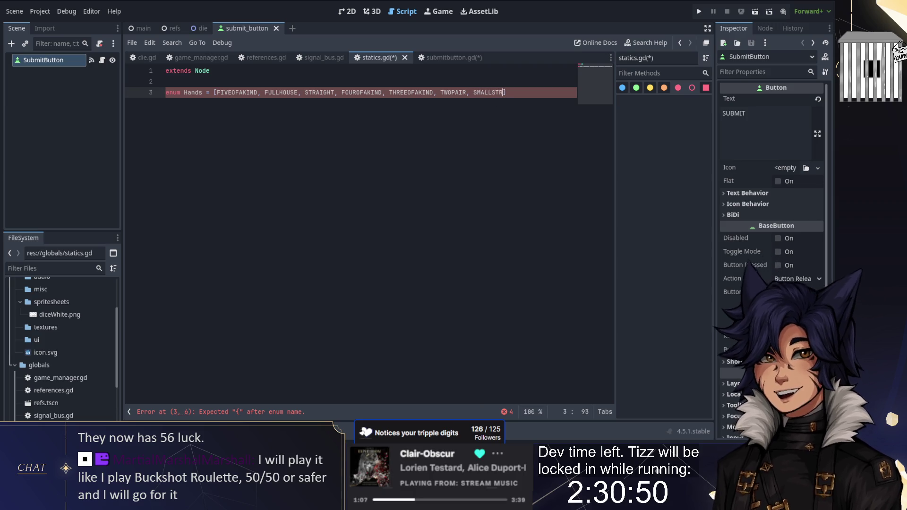
text(AIGHT)
- Append PAIR and ERROR to the Hands enum
key(alt+Tab)
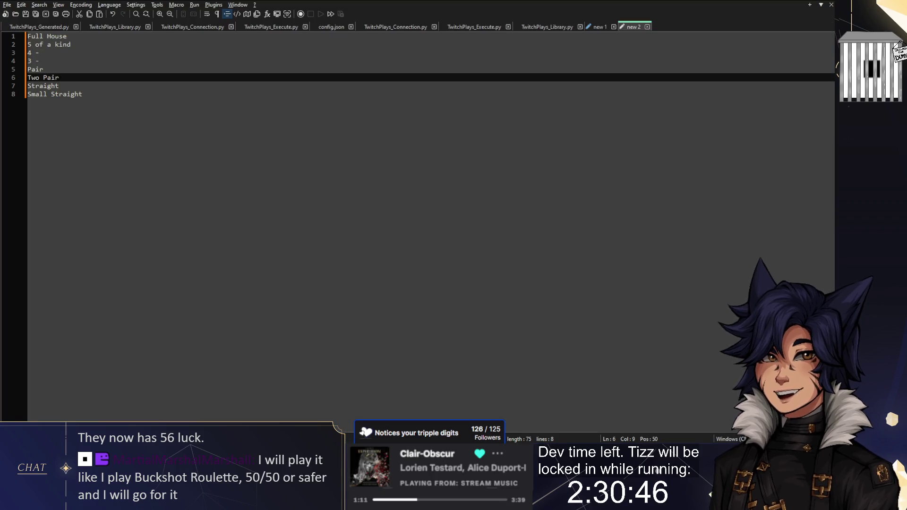
key(alt+Tab)
text(, PAIR)
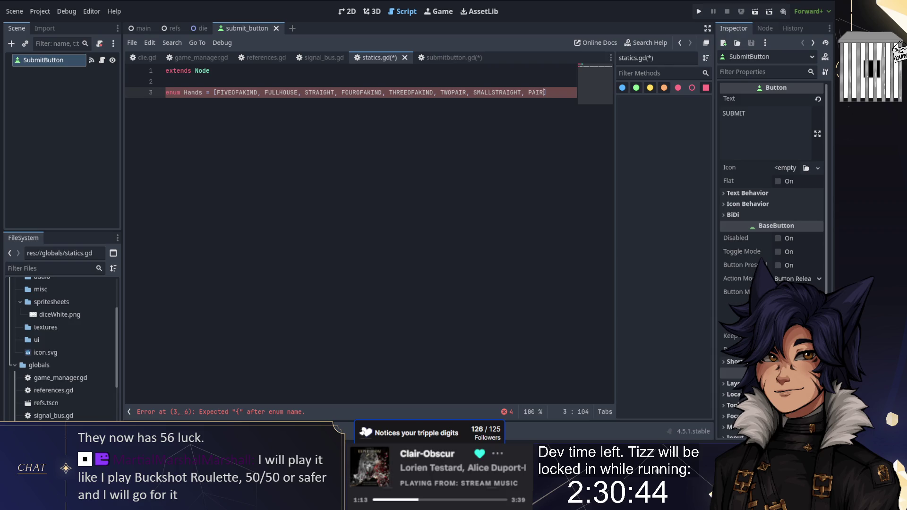
text(, ZIL)
key(BackSpace)
key(BackSpace)
key(BackSpace)
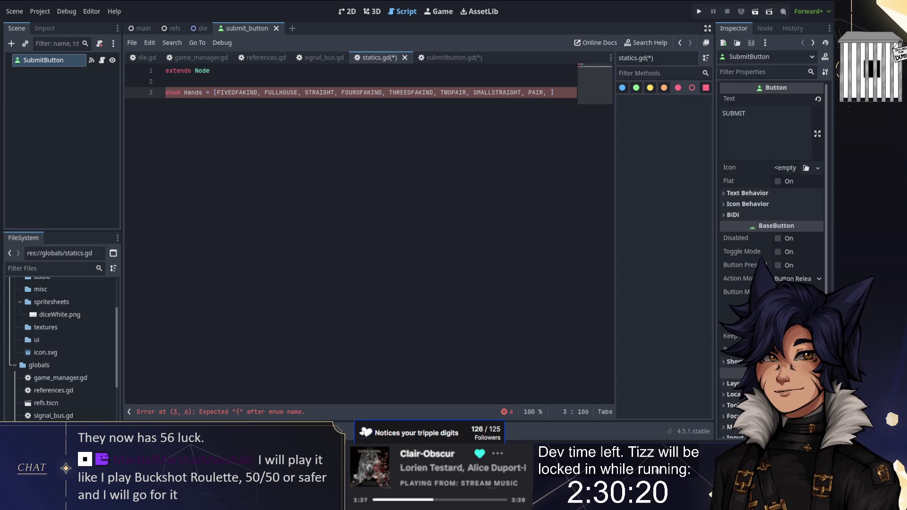
text(ERROR)
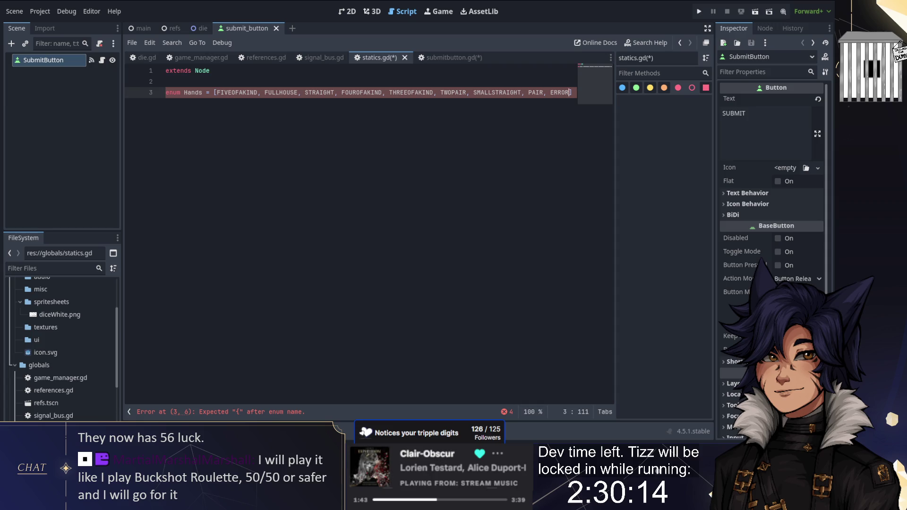
- Wrap the enum values in curly braces, drop the equals sign, and save statics.gd
click(216, 92)
text({)
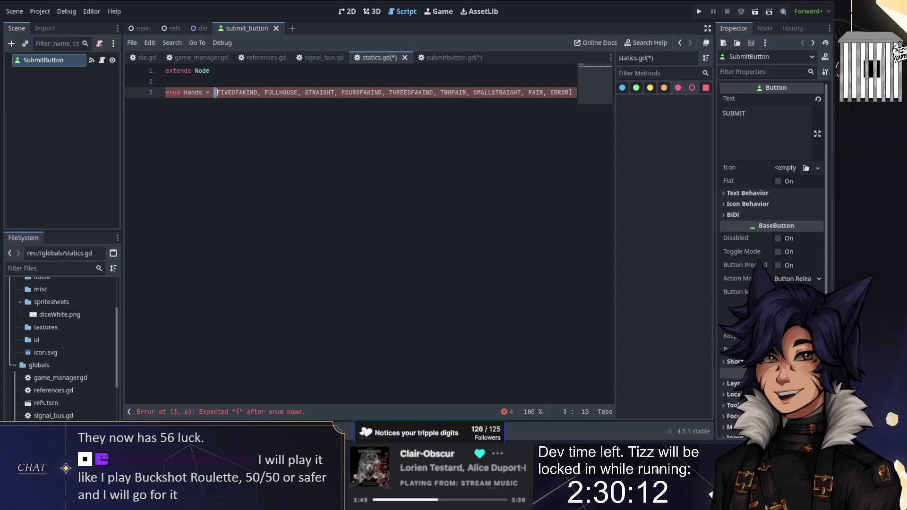
key(End)
text(})
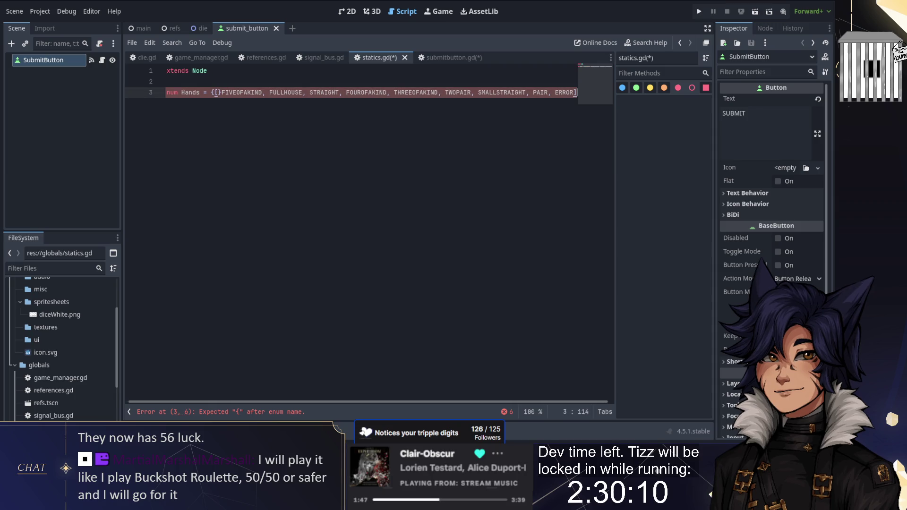
key(ctrl+z)
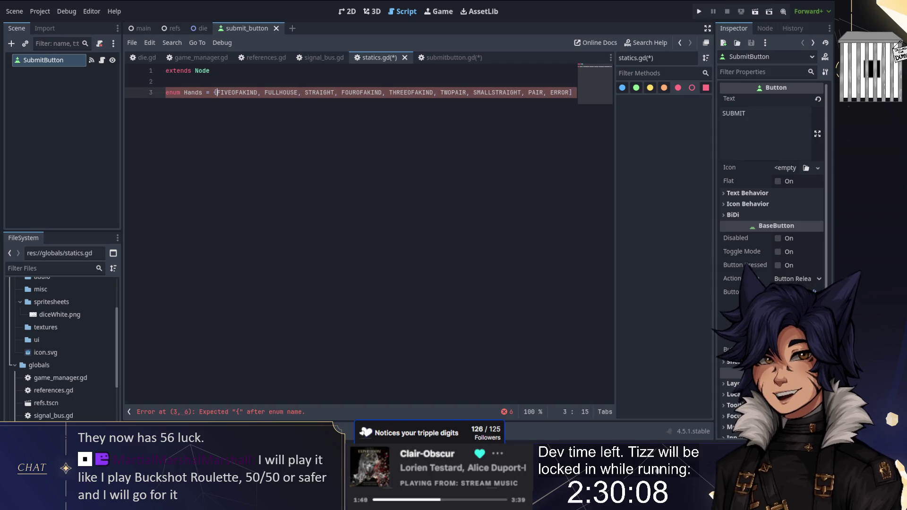
text(})
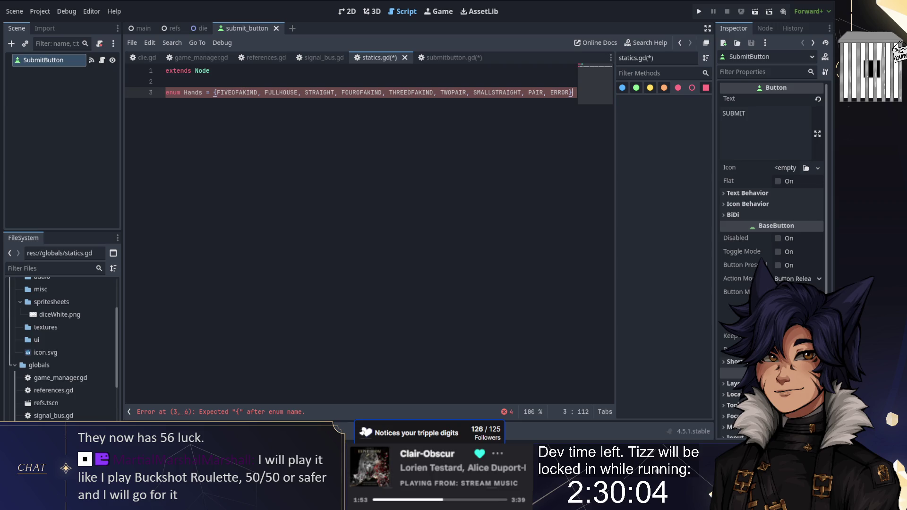
click(213, 93)
key(BackSpace)
key(BackSpace)
key(ctrl+s)
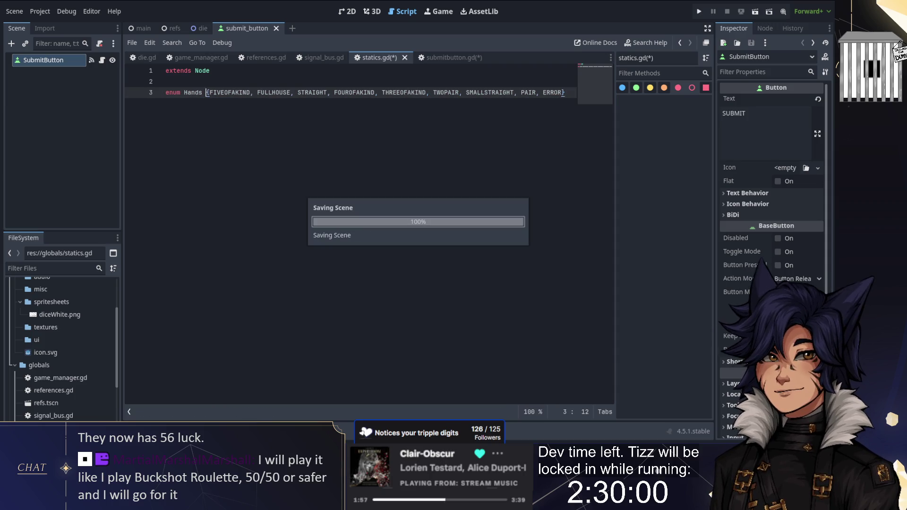
- Call eval_hand() after counting in submitbutton.gd and remove the pass placeholder
click(437, 57)
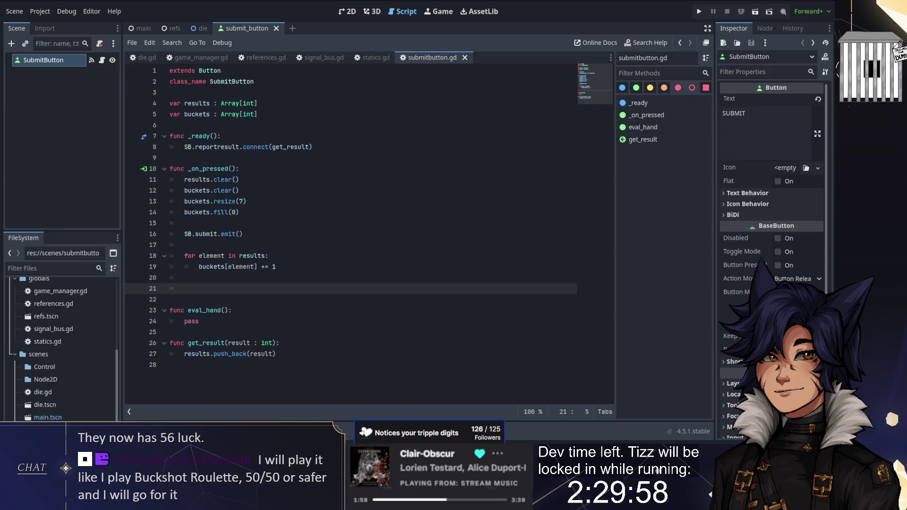
text(eval_)
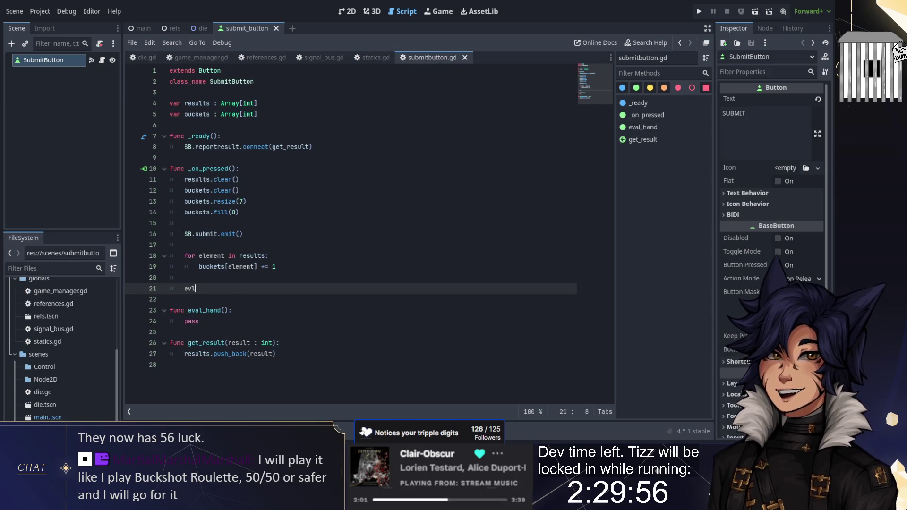
key(Return)
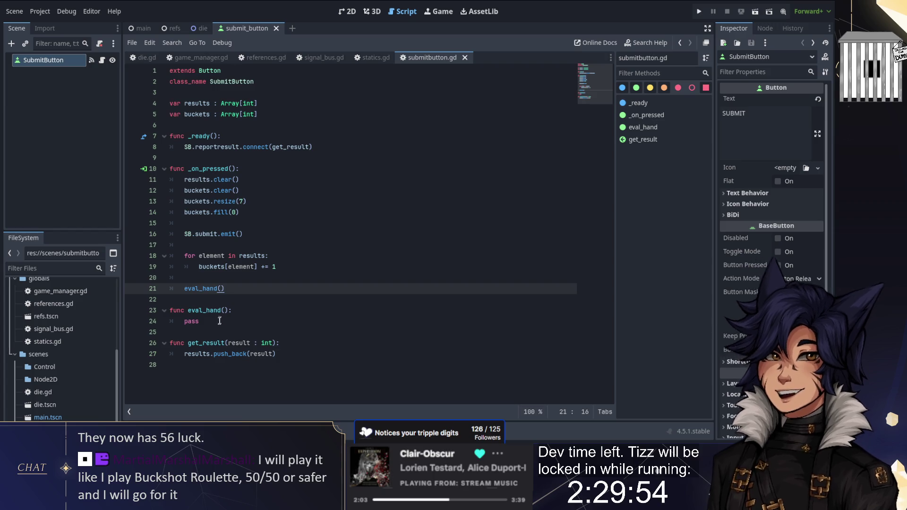
click(199, 321)
key(BackSpace)
key(BackSpace)
key(BackSpace)
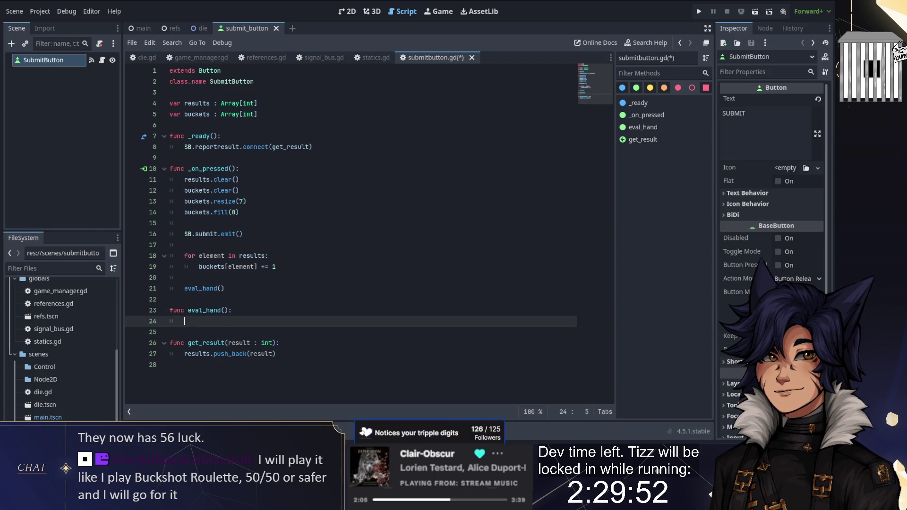
- Give eval_hand a -> Statics.Hands return type
click(260, 307)
key(BackSpace)
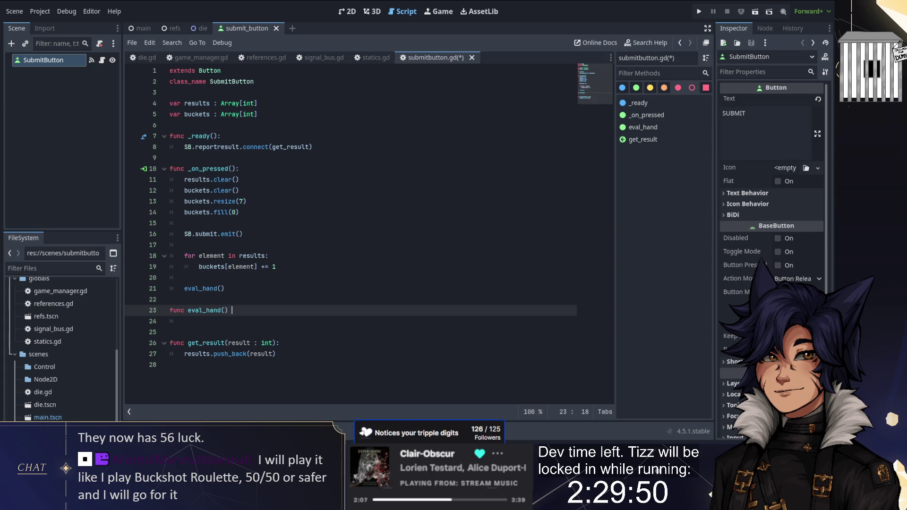
text(Statics.H)
key(Return)
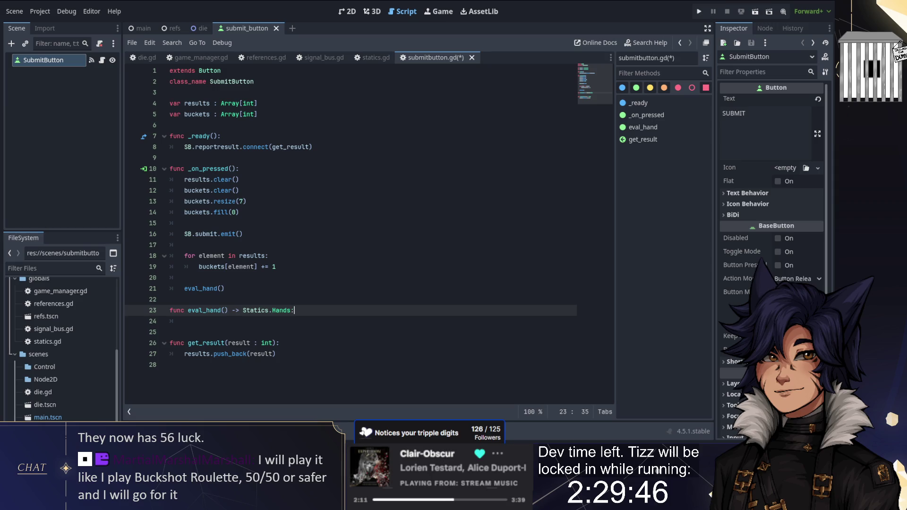
text(:)
key(Return)
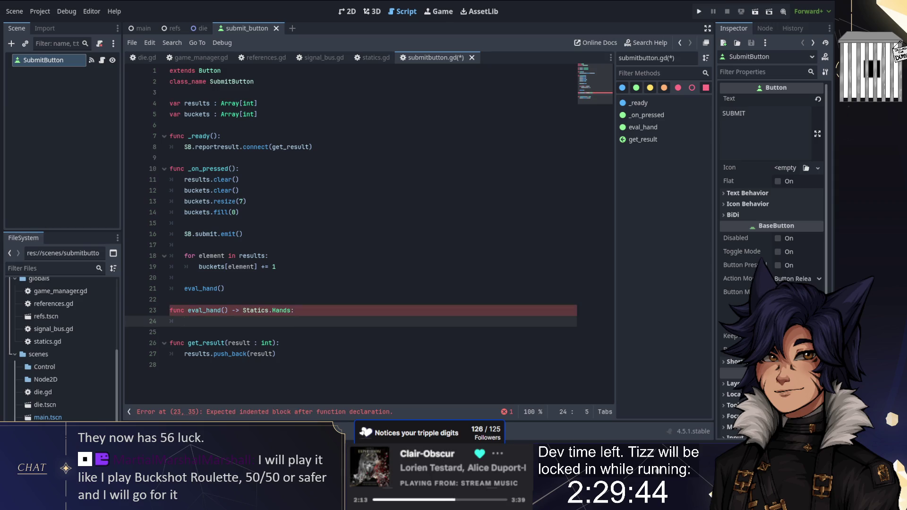
click(372, 57)
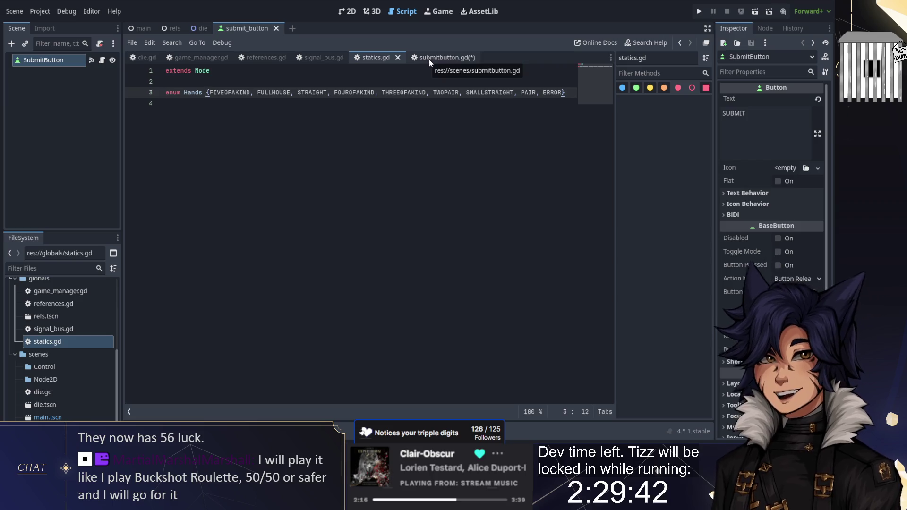
click(428, 59)
key(Return)
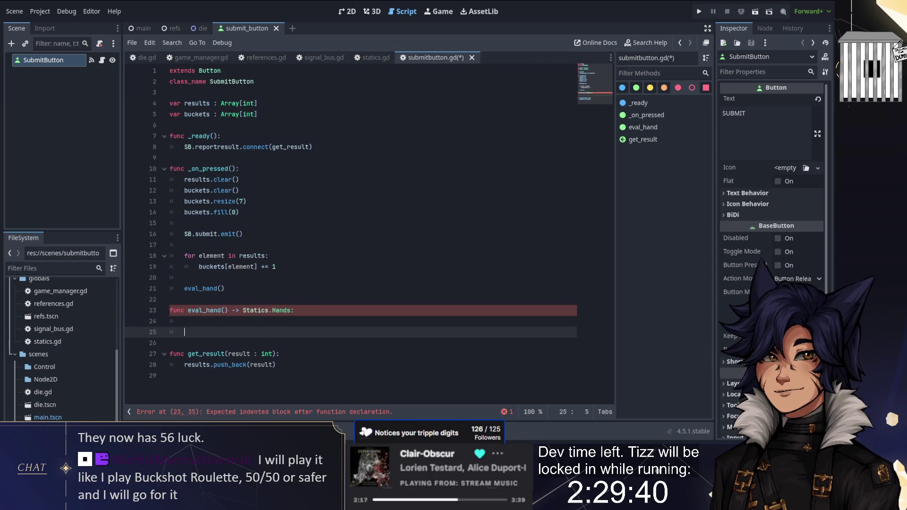
key(BackSpace)
- Loop over buckets returning Statics.Hands.FIVEOFAKIND if any count >= 5, otherwise Statics.Hands.ERROR
text(for )
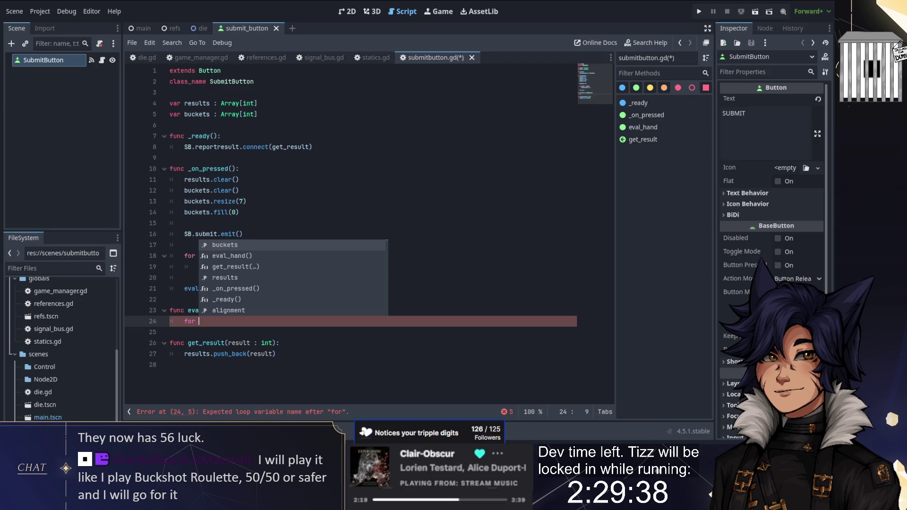
text(element)
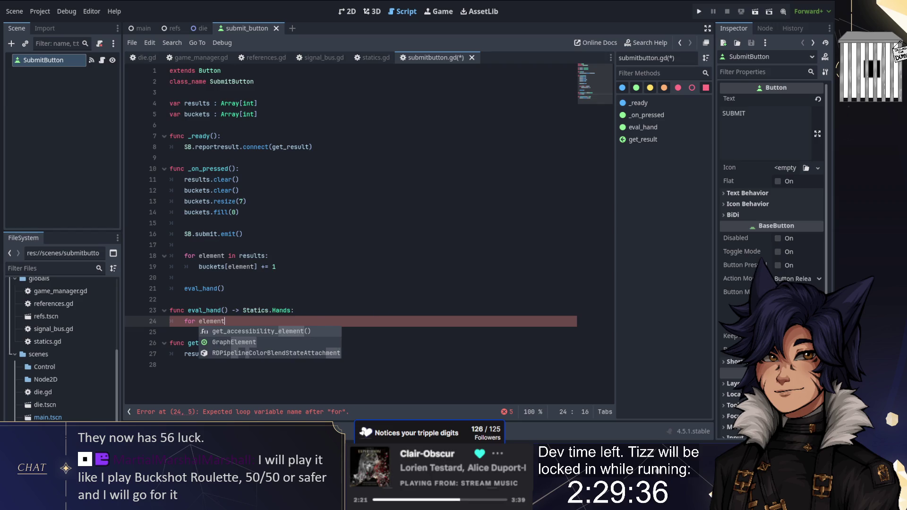
text( in buckets:)
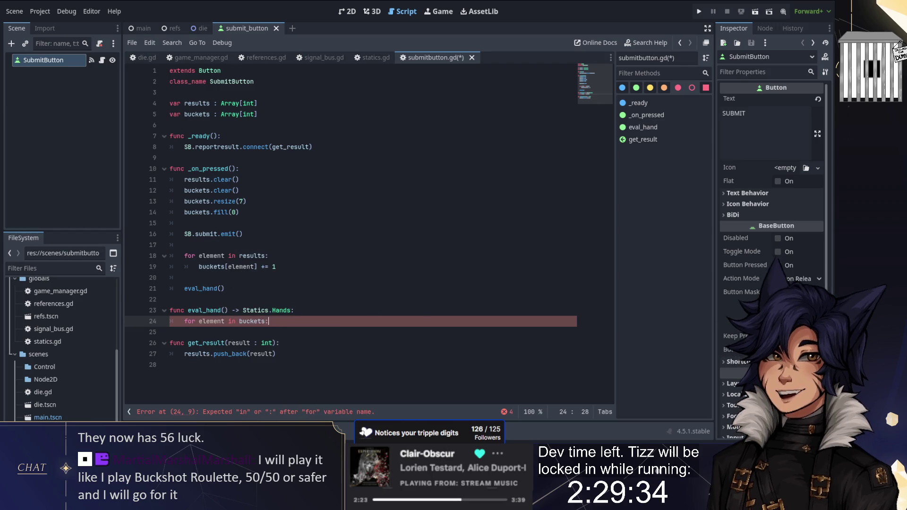
key(Return)
text(if elem)
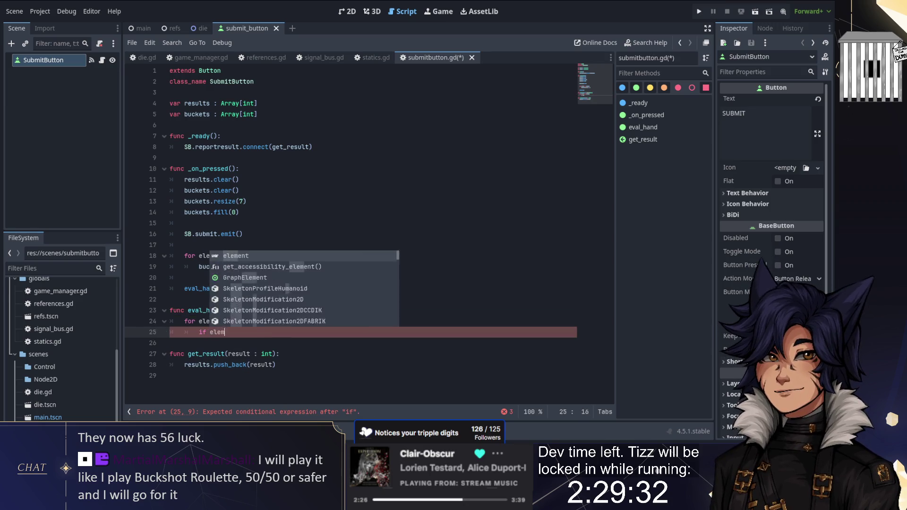
text(ent >= )
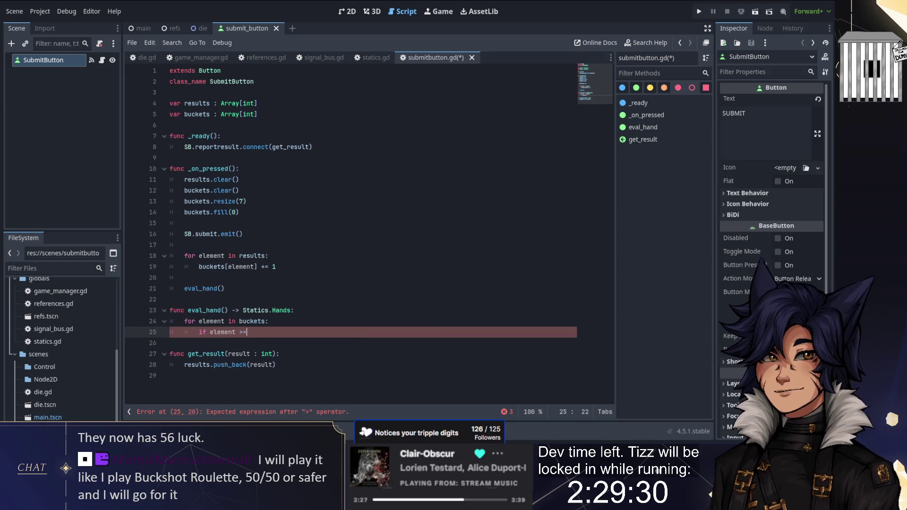
text(5:)
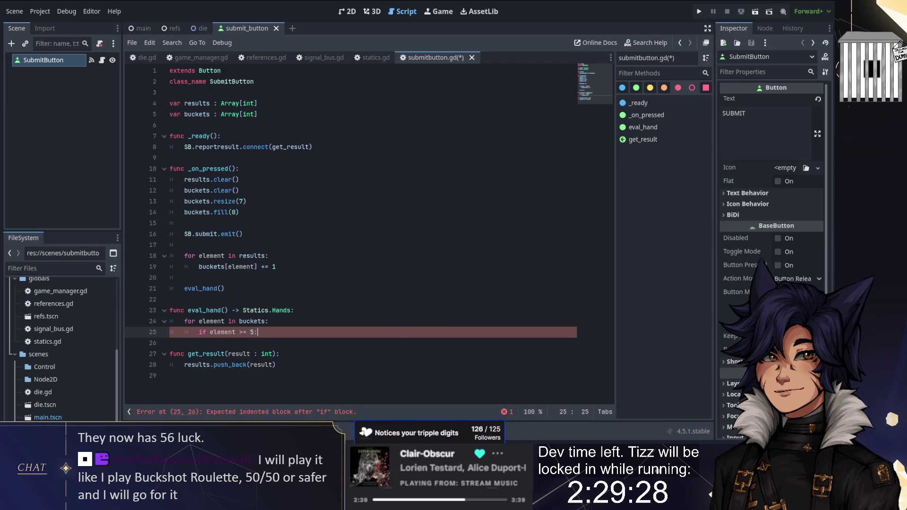
key(Return)
text(return )
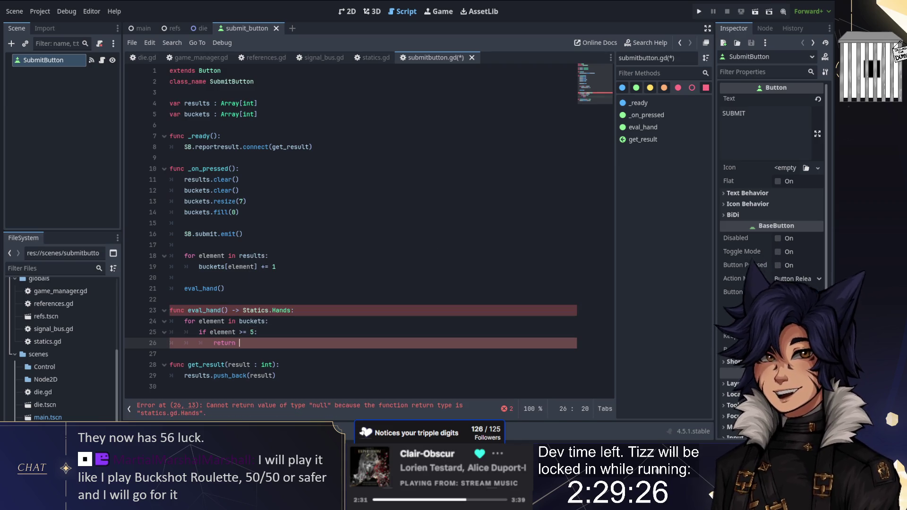
text(Statics.Hands.)
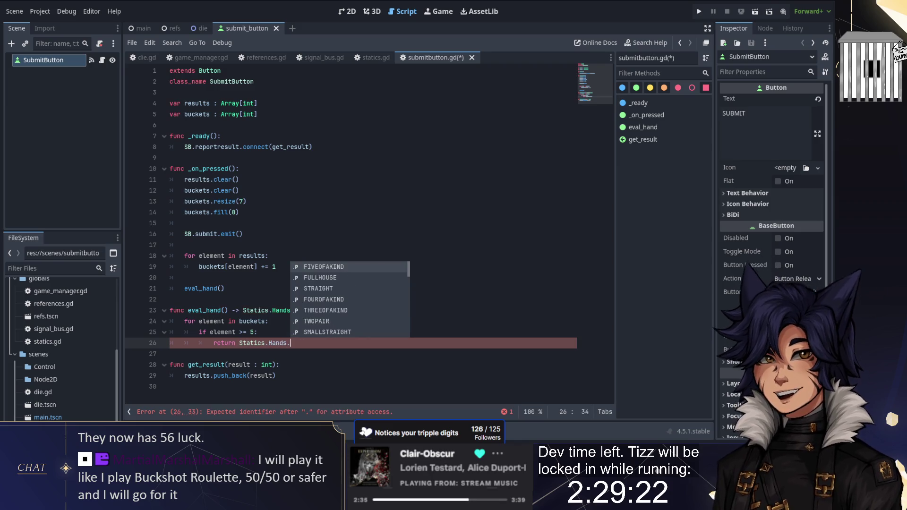
key(Return)
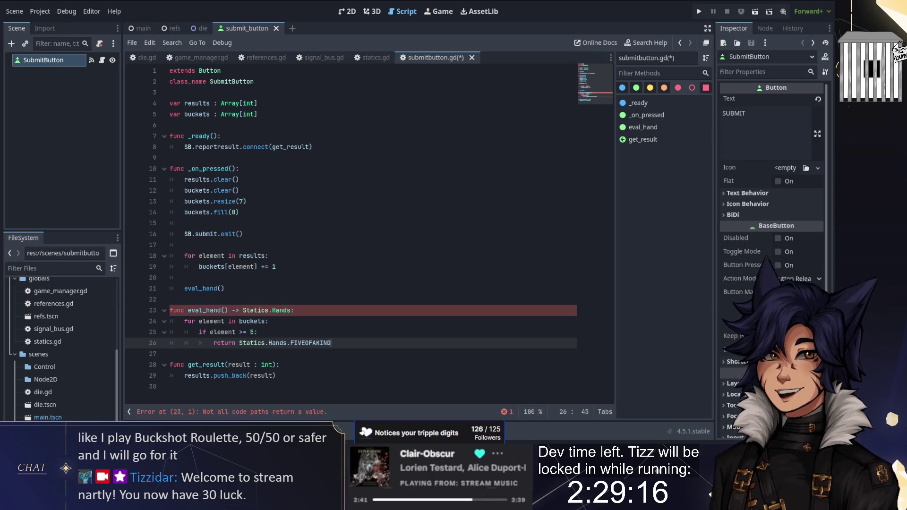
key(Return)
key(Return)
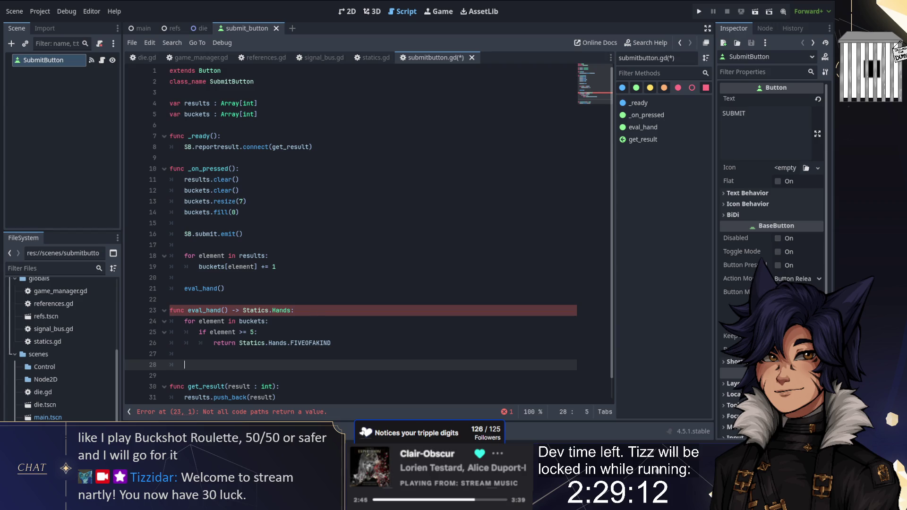
text(return Statics.Hands.E)
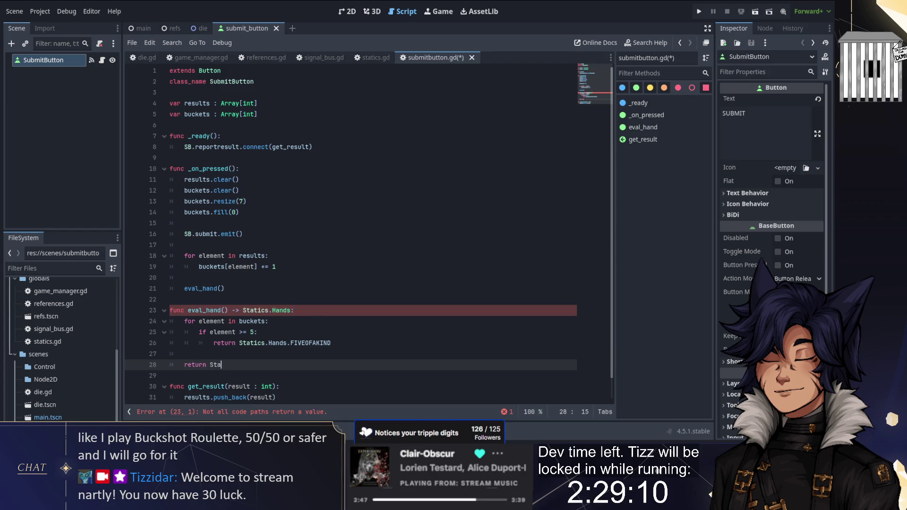
text(RROR)
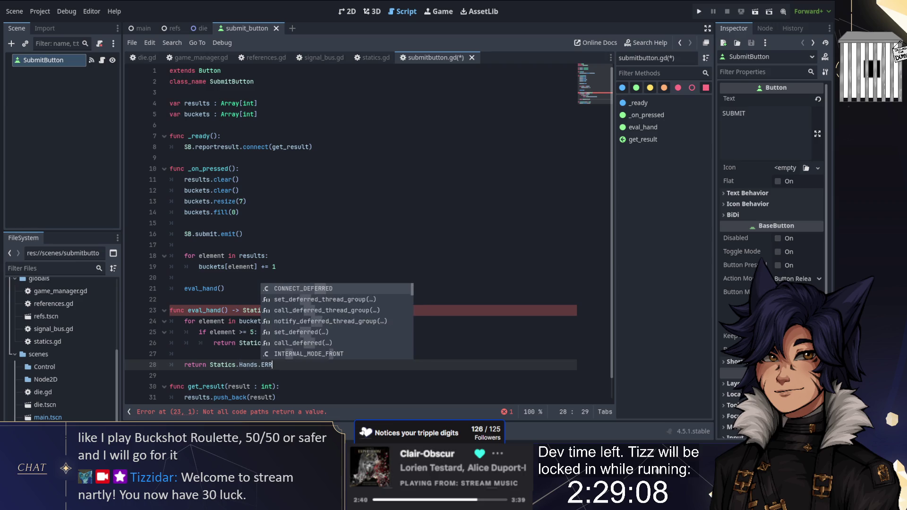
key(Up)
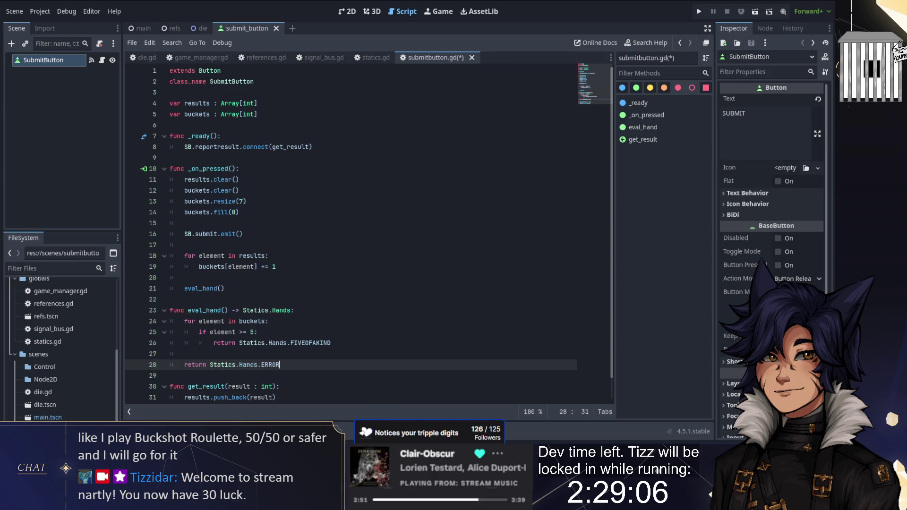
key(Return)
key(Return)
key(Up)
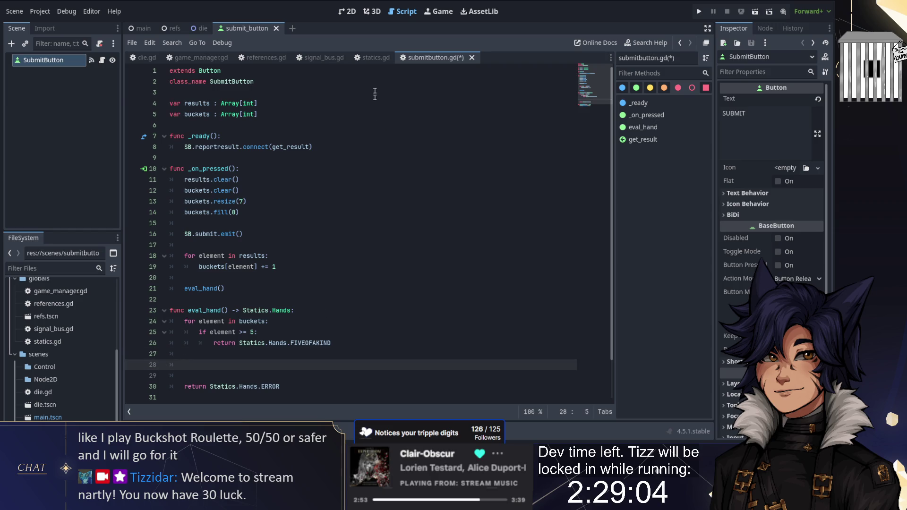
- Add a loop below the five-of-a-kind check, changing it to 'for i in bucket.size():'
click(373, 58)
click(430, 61)
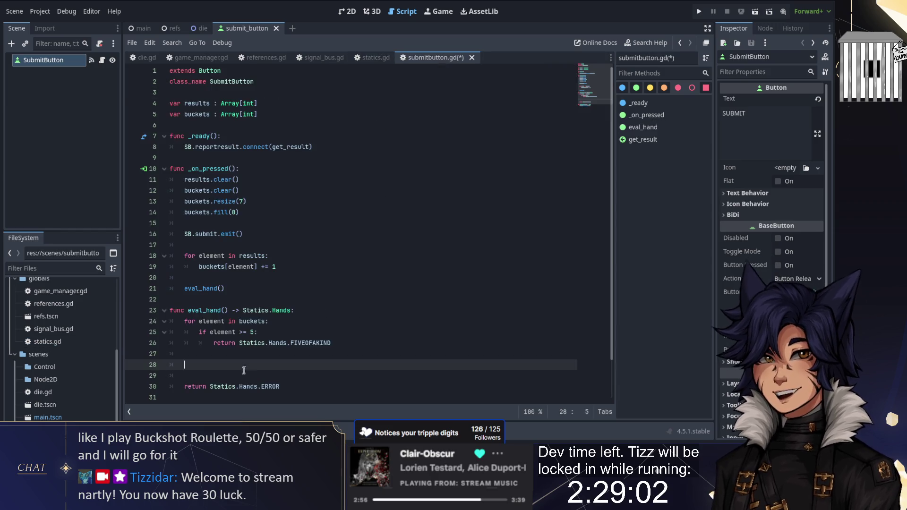
text(for element in )
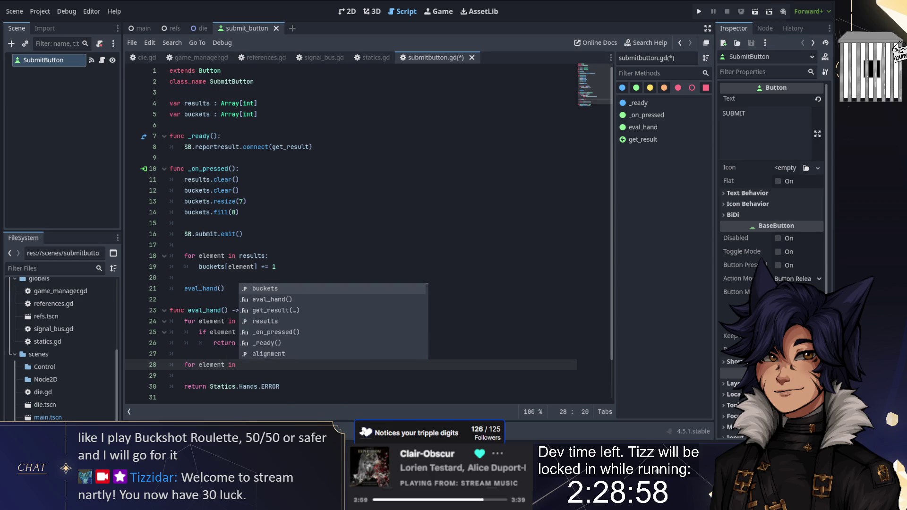
text(buckets:)
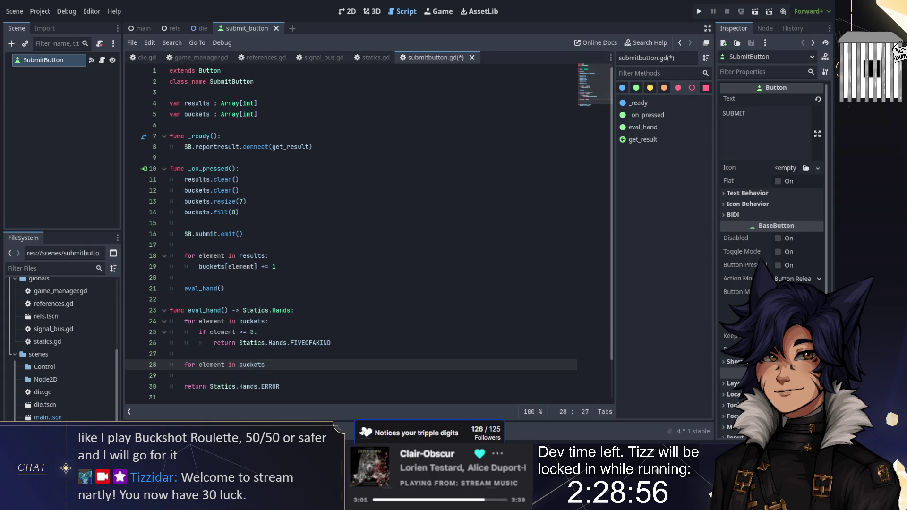
key(Return)
text(if )
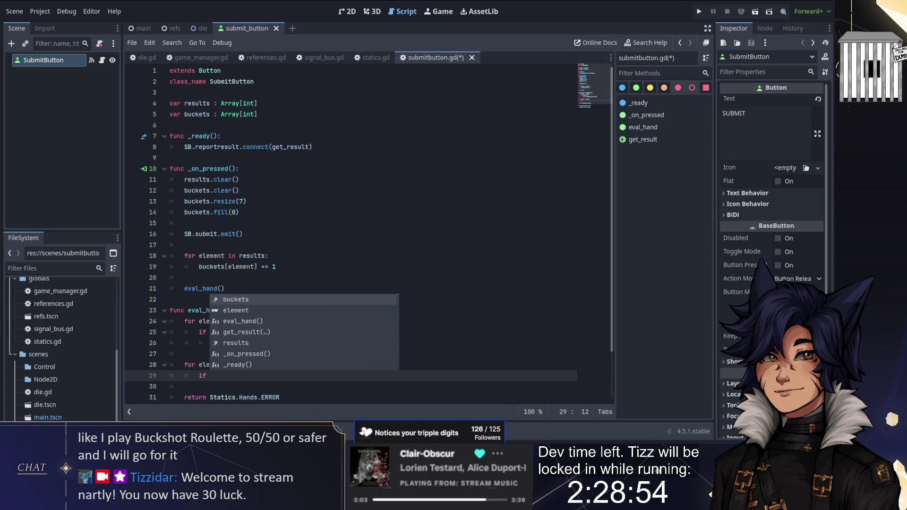
text(element)
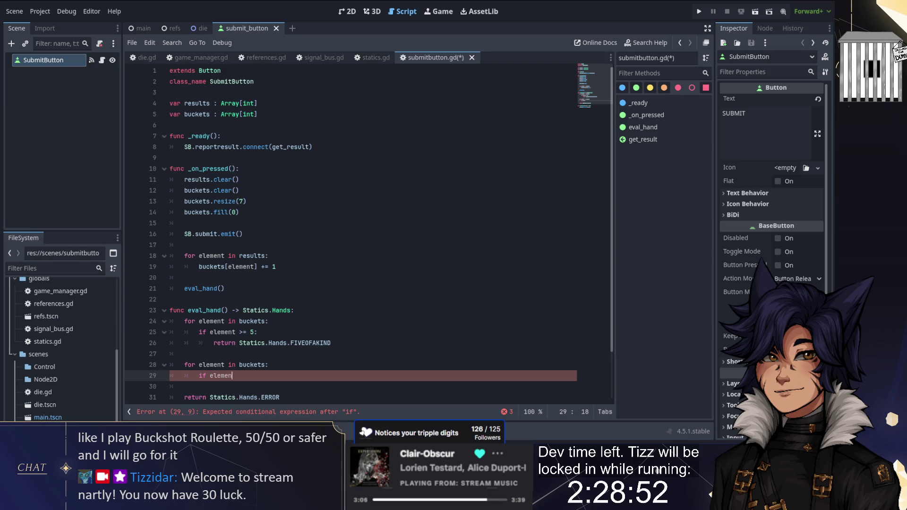
key(Escape)
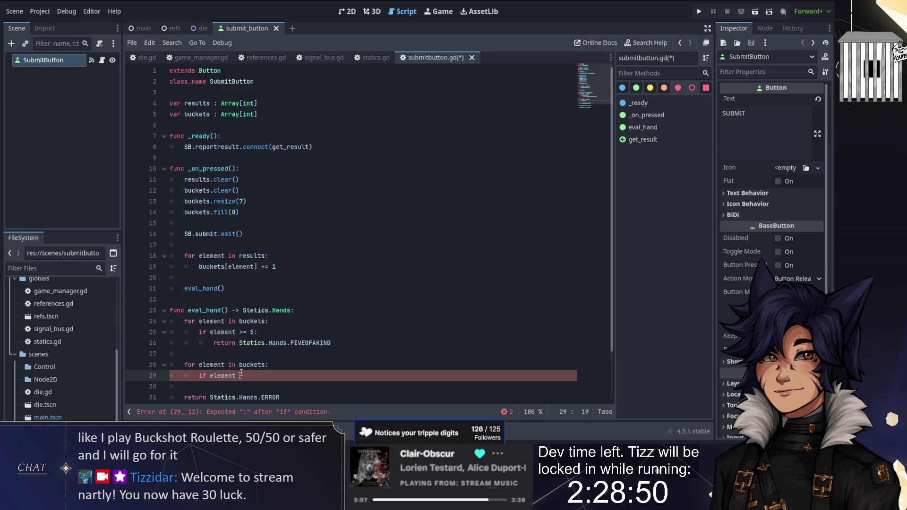
drag(240, 374, 199, 364)
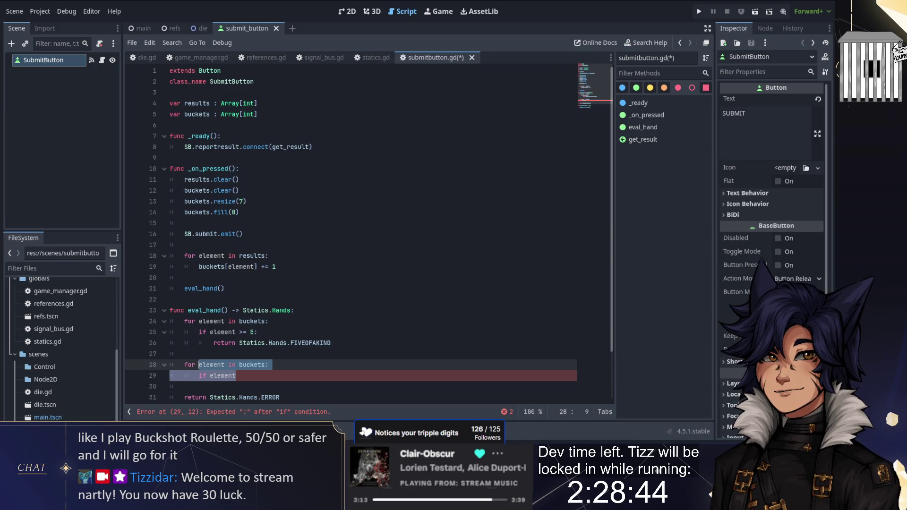
text(i in buck)
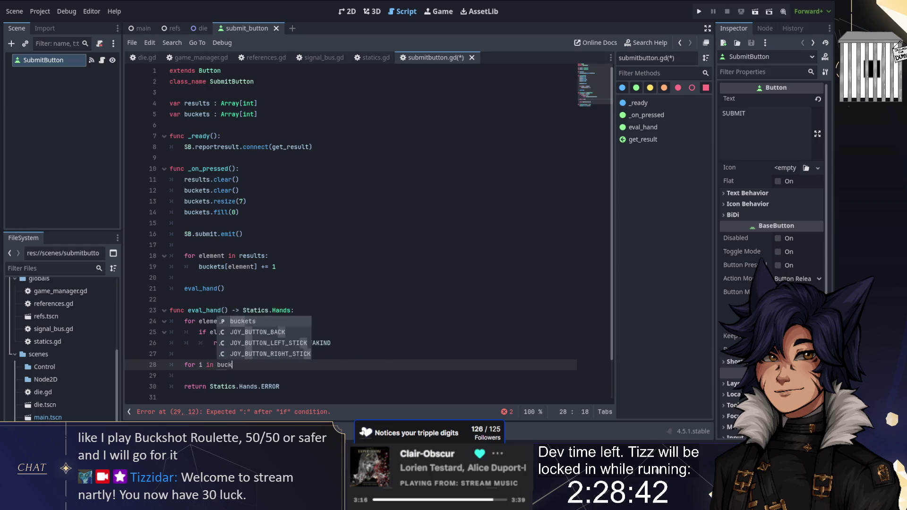
text(et.size():)
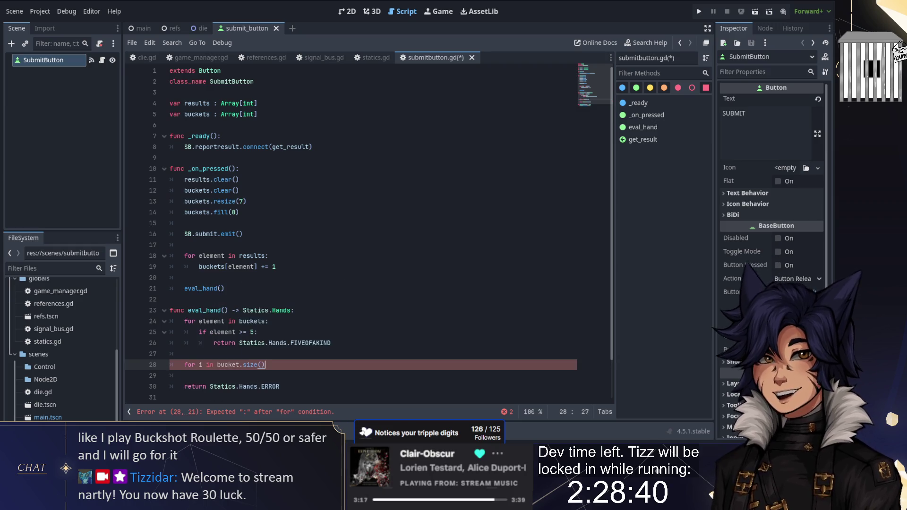
- Fix the loop to use buckets and add 'if buckets[i] == 3:' inside it
key(Return)
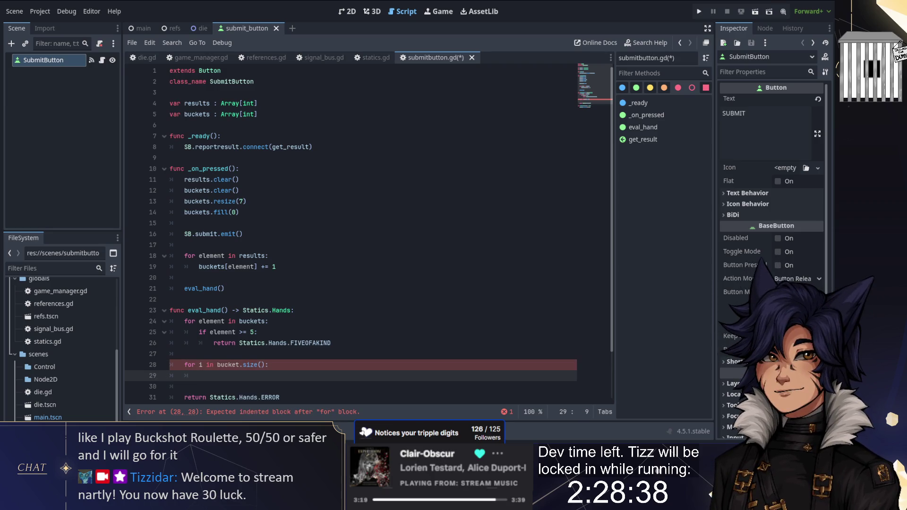
text(if bucket)
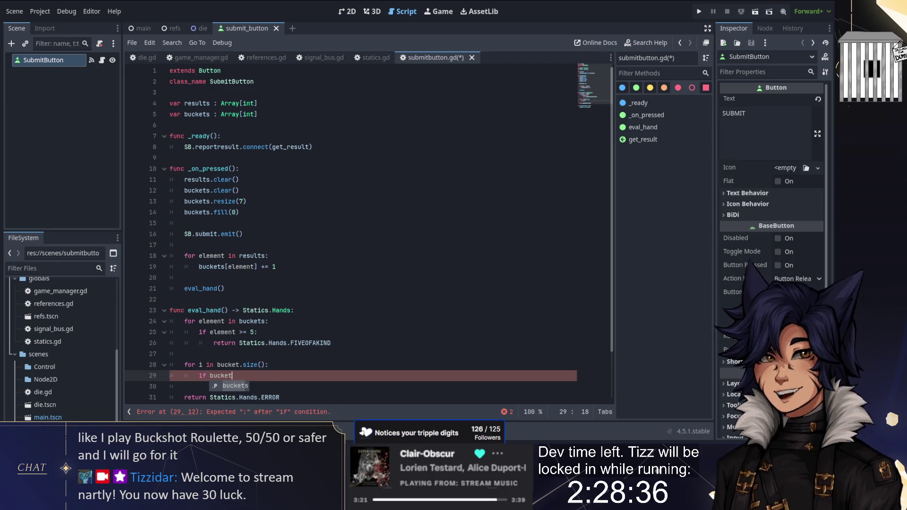
text(s)
key(Up)
key(End)
text(s)
key(Down)
text([i] )
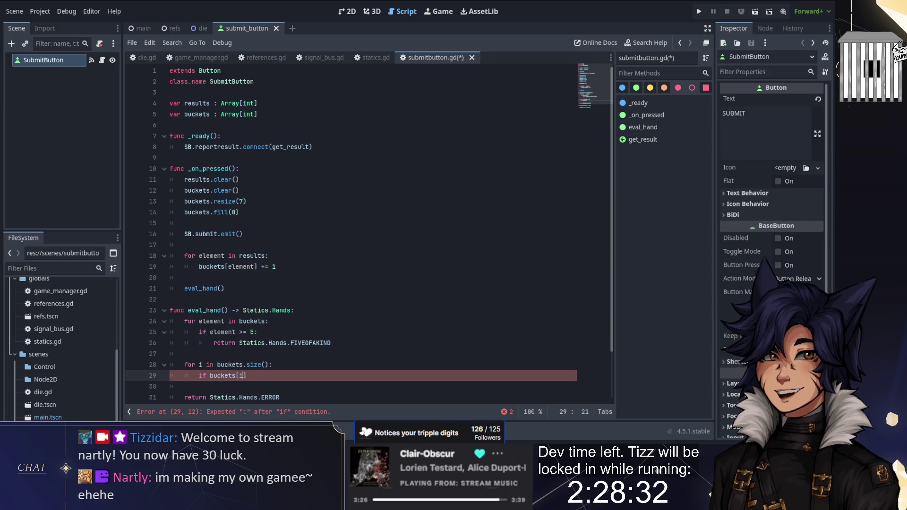
text(=)
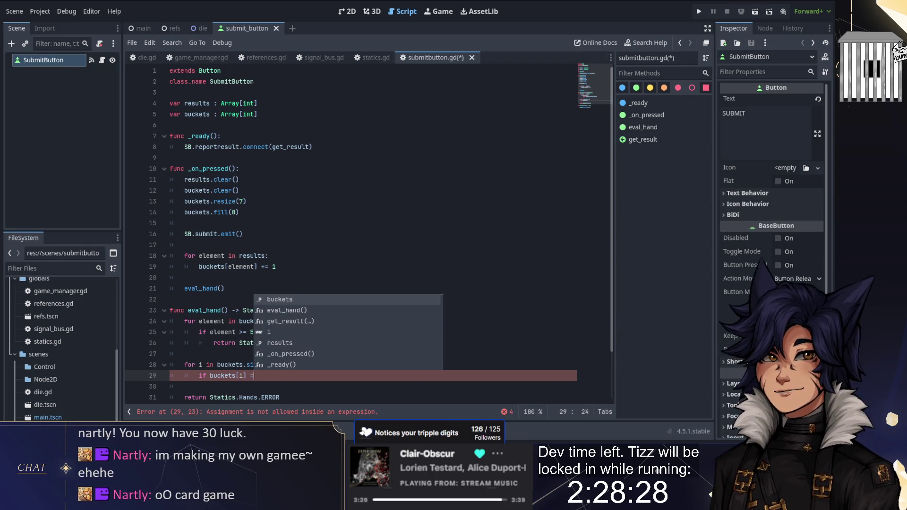
text(= 3:)
key(Return)
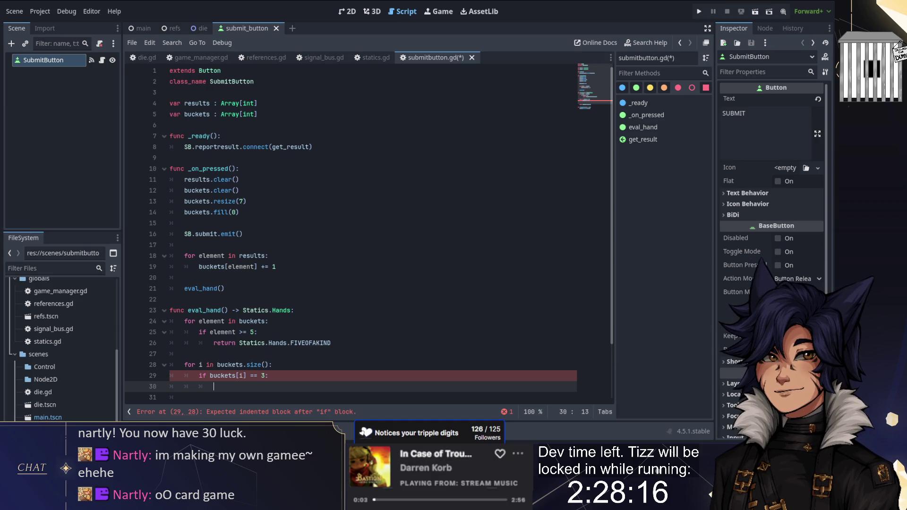
scroll(369, 231, down, 2)
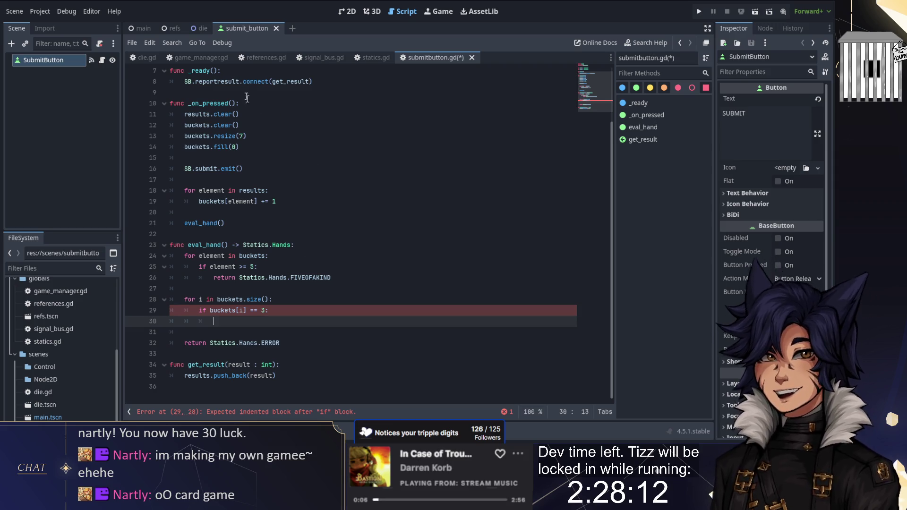
click(135, 27)
click(348, 11)
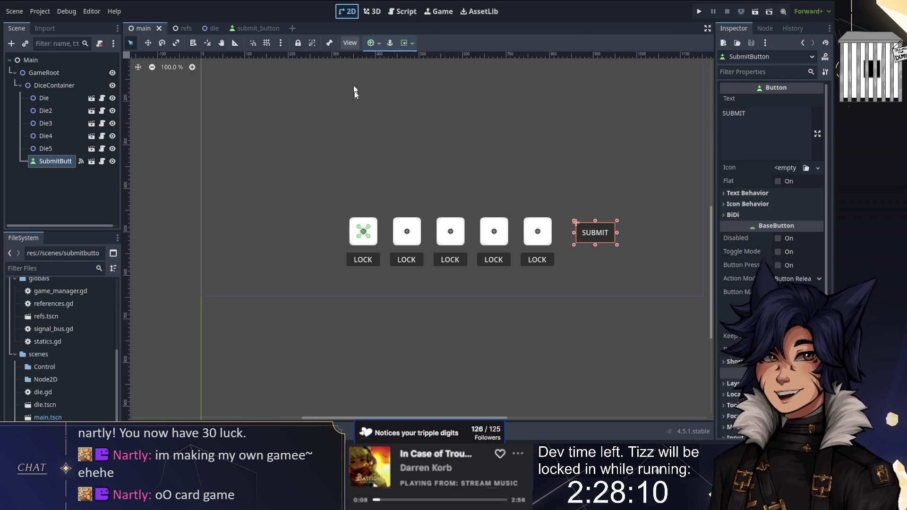
click(362, 161)
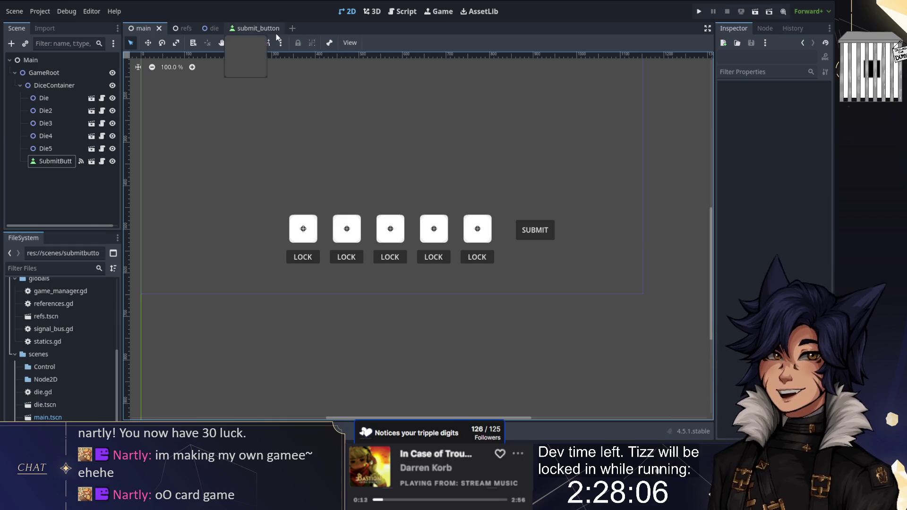
click(246, 29)
click(402, 11)
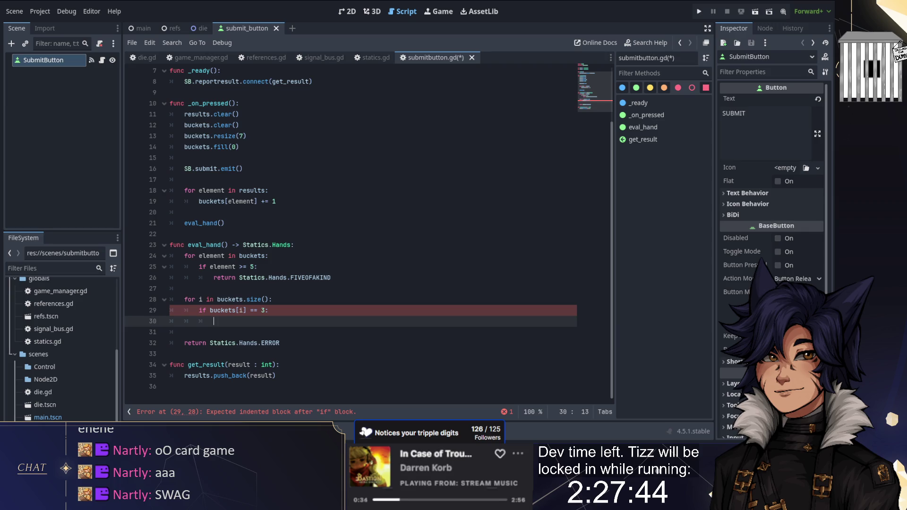
- Nest a j loop returning Statics.Hands.FULLHOUSE when a different bucket holds 2, then view statics.gd
text(for j )
text(in bu)
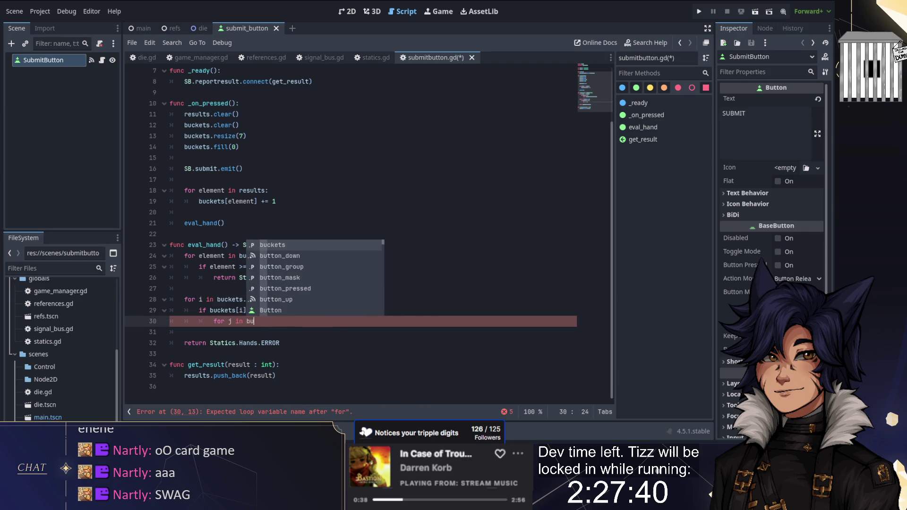
text(ckets.size():)
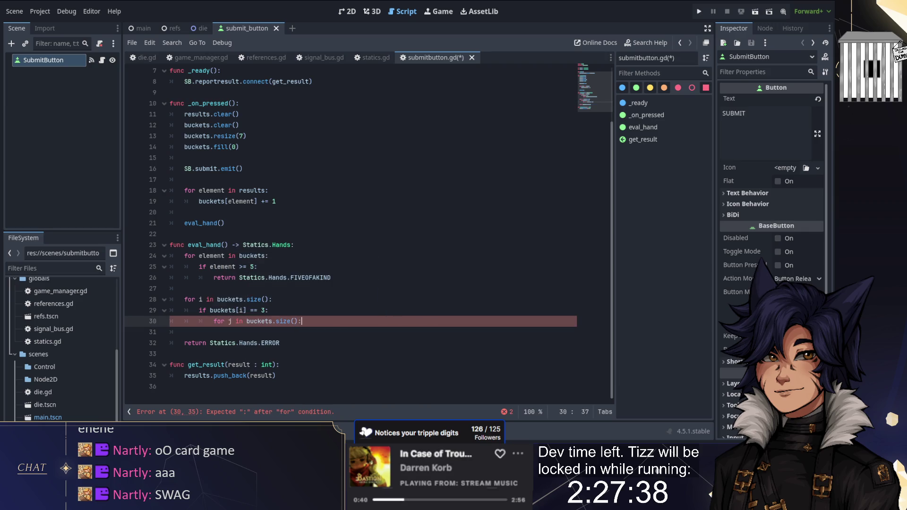
key(Return)
text(if i !=)
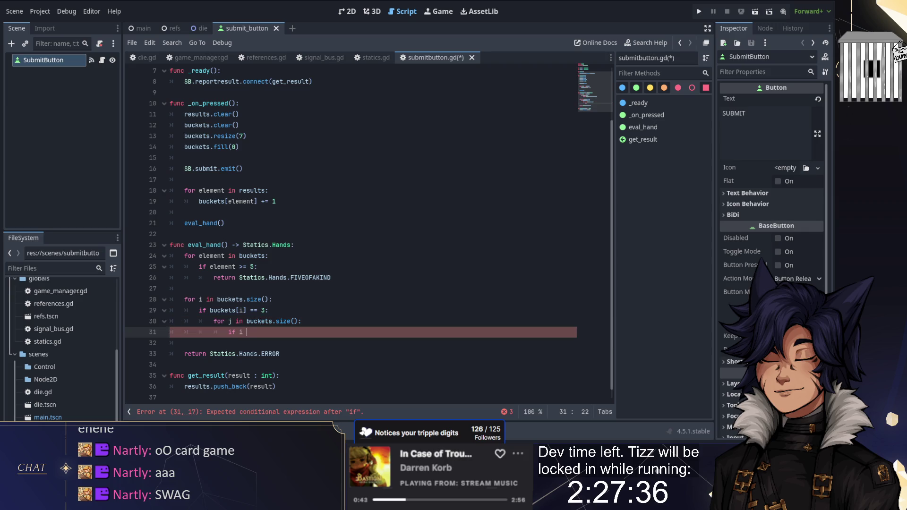
text( j and buckets)
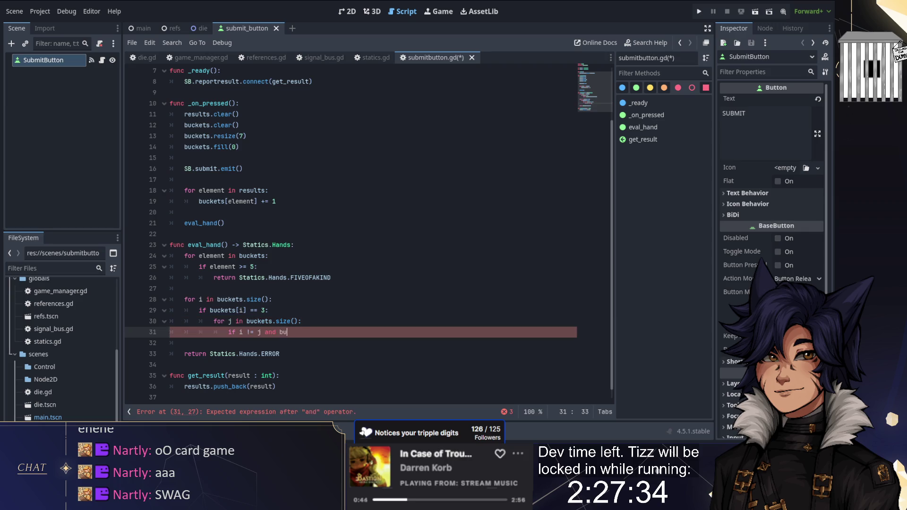
text([j] )
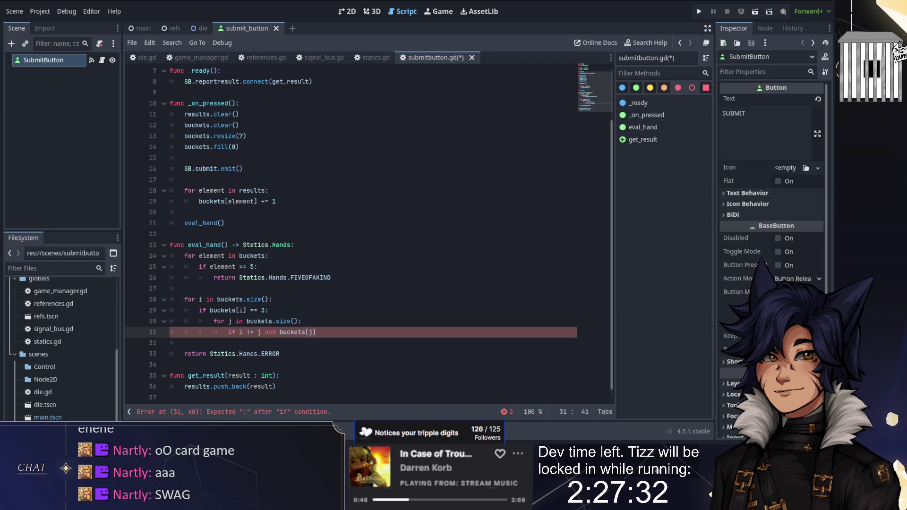
text(== 2:)
key(Return)
text(return Statics.Hands.)
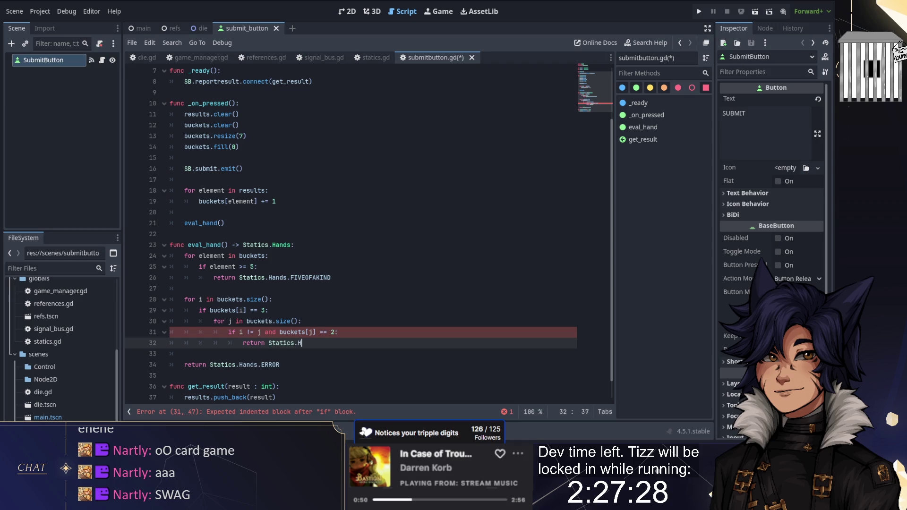
text(FULL)
key(Return)
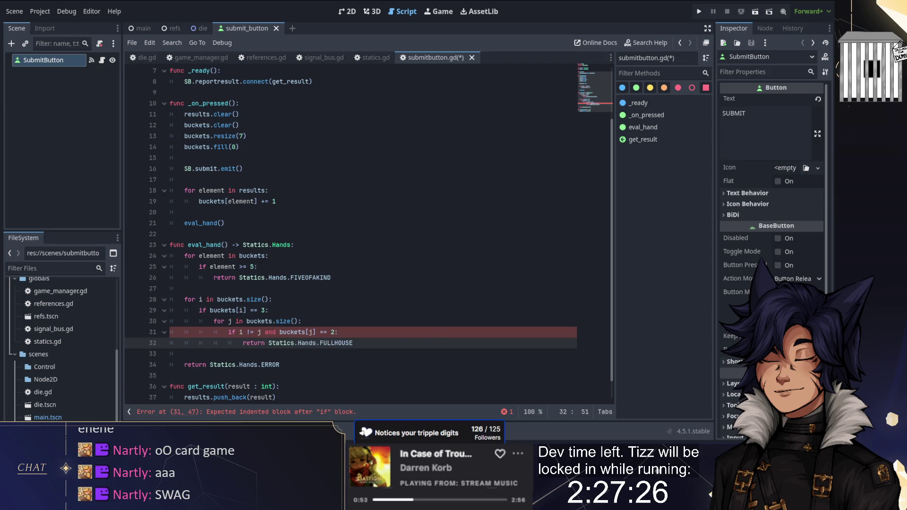
key(Return)
key(BackSpace)
key(BackSpace)
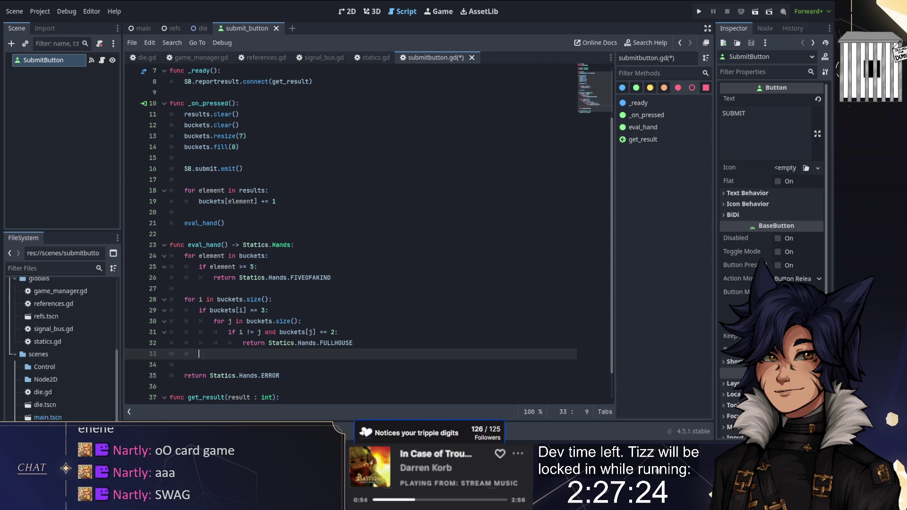
key(Return)
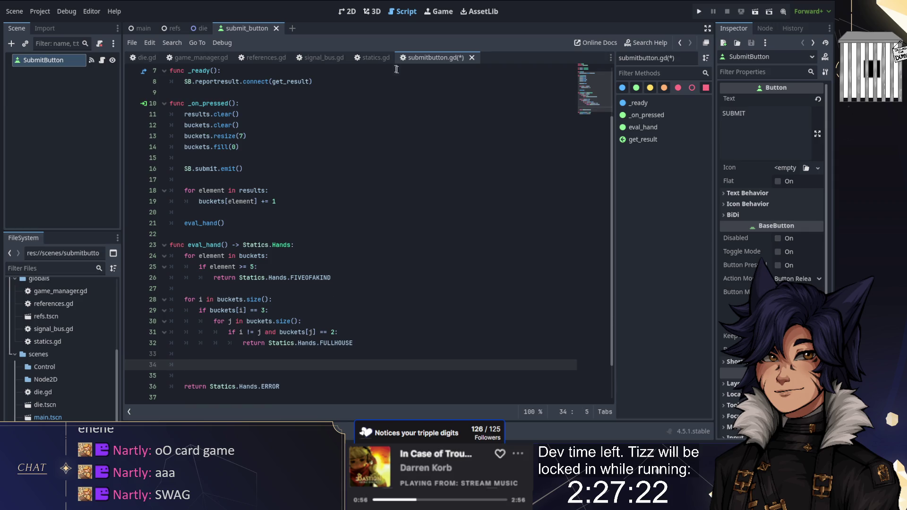
click(375, 57)
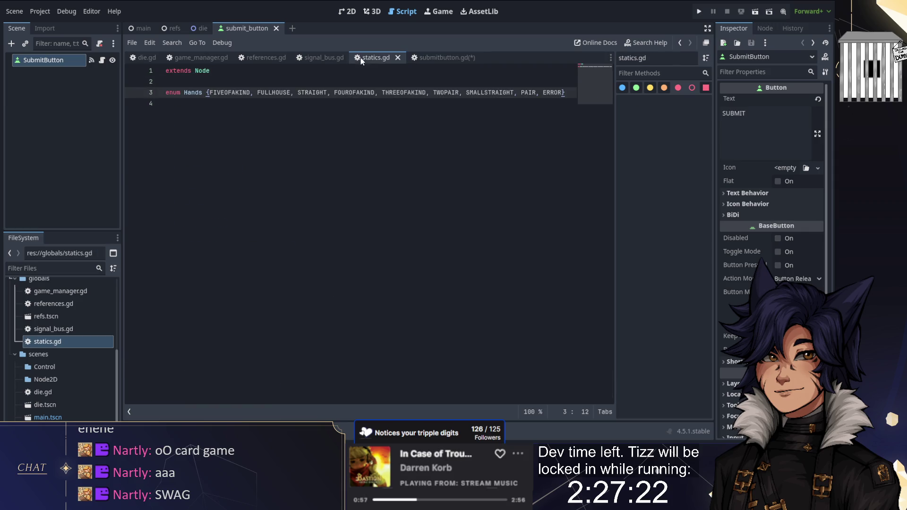
- Write the loop header for i in range(1,3): on line 34 of eval_hand
click(438, 58)
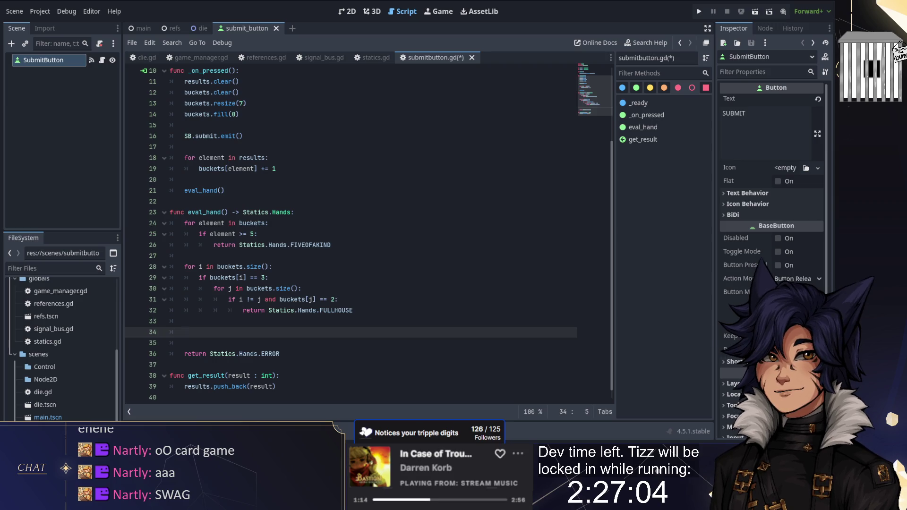
text(for i)
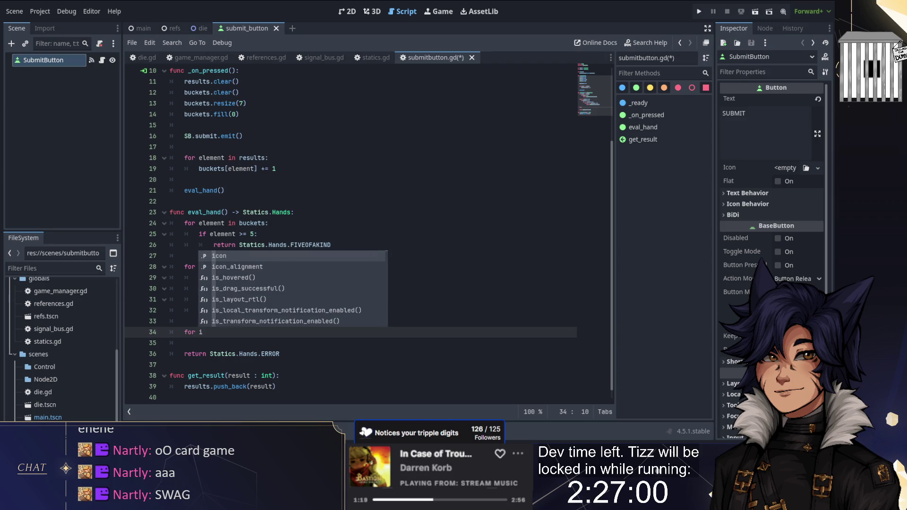
text( in )
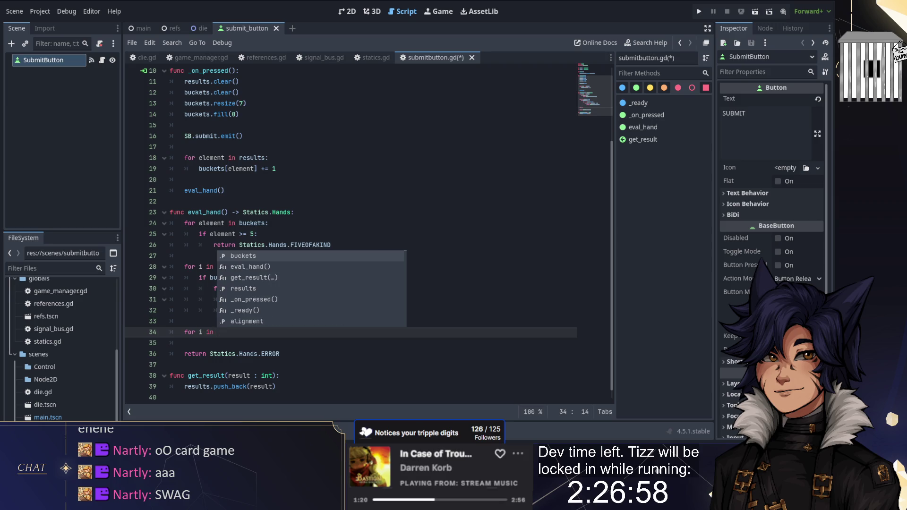
text(range(0,1):)
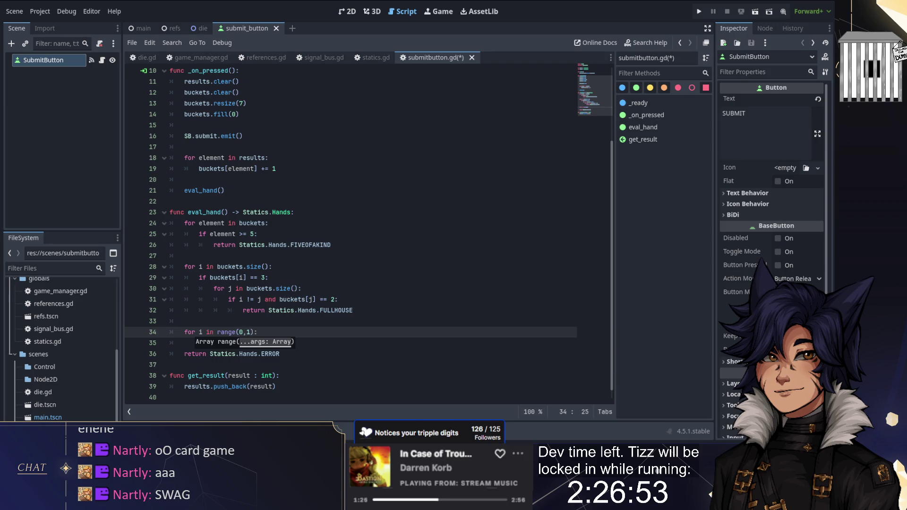
click(268, 222)
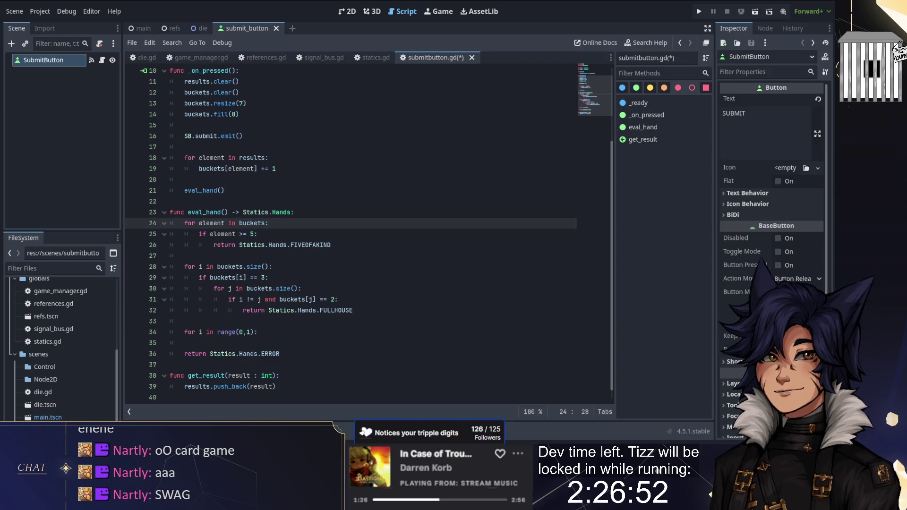
mouse_move(224, 332)
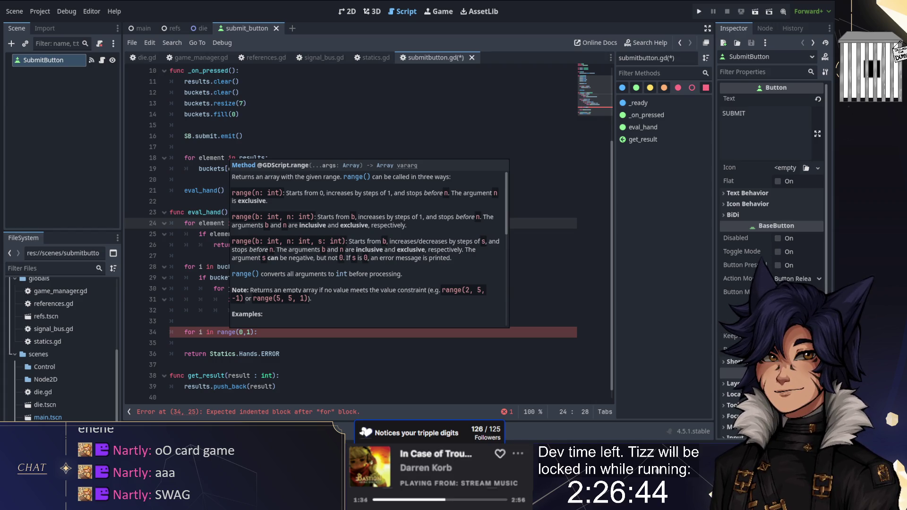
click(266, 337)
key(BackSpace)
text(2)
key(End)
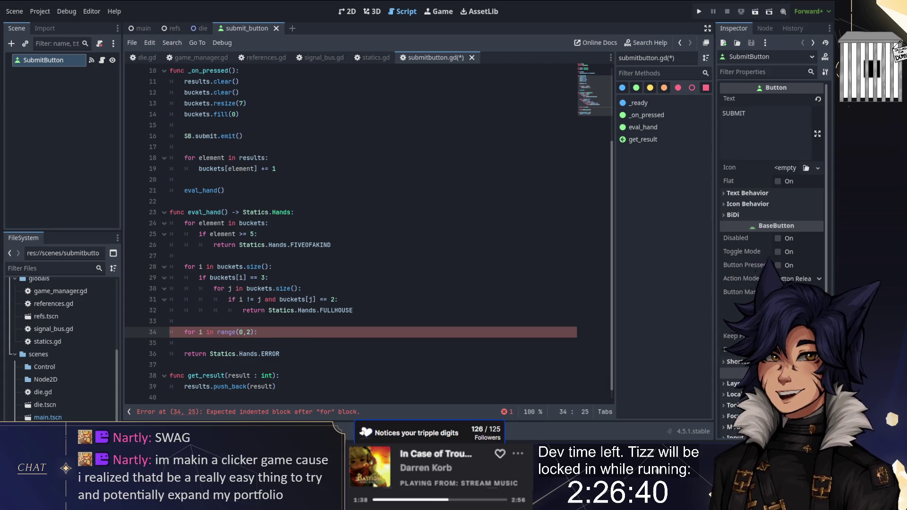
key(Left)
key(Left)
key(Left)
key(BackSpace)
text(1)
key(Right)
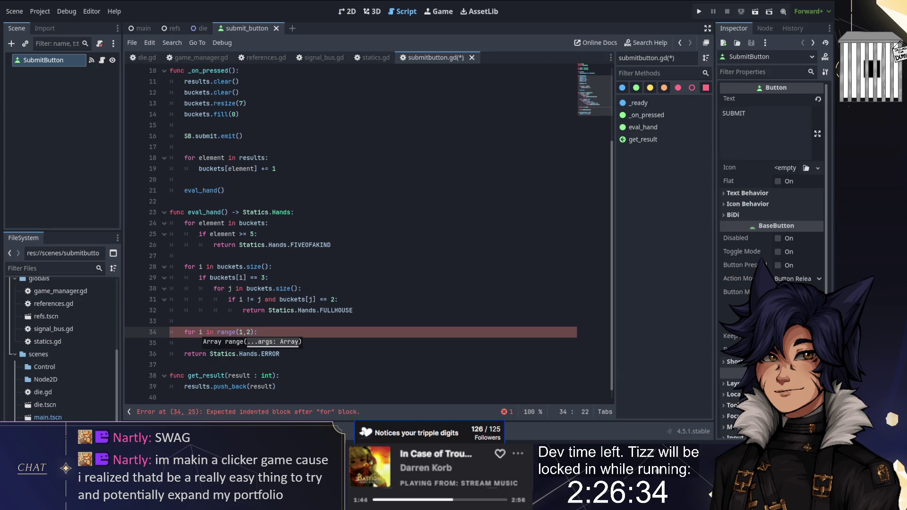
- Toggle to the 3D view and back to submitbutton.gd, returning to the line above the loop
key(ctrl+F2)
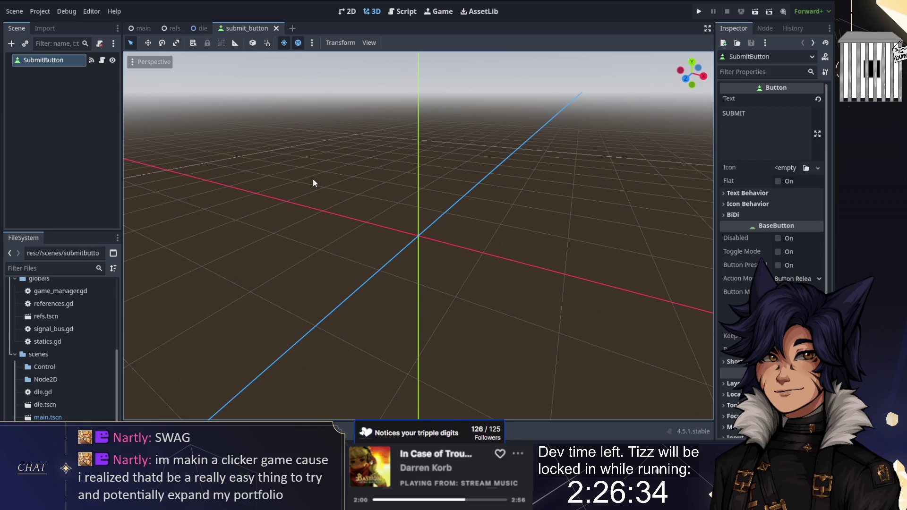
click(402, 11)
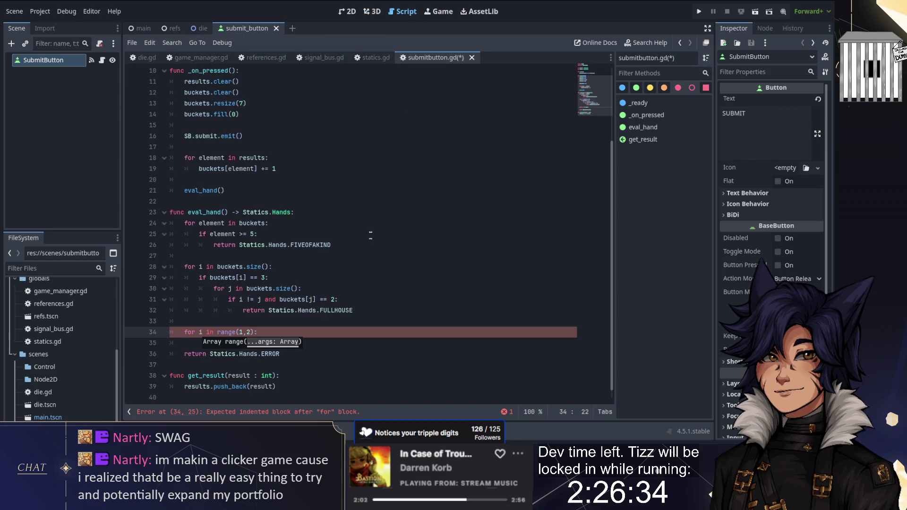
key(ctrl+F2)
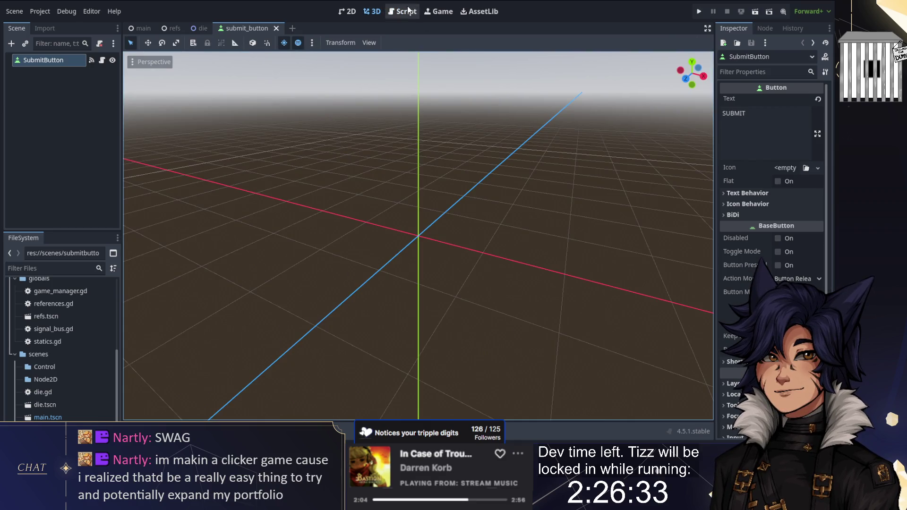
click(409, 11)
scroll(288, 275, down, 1)
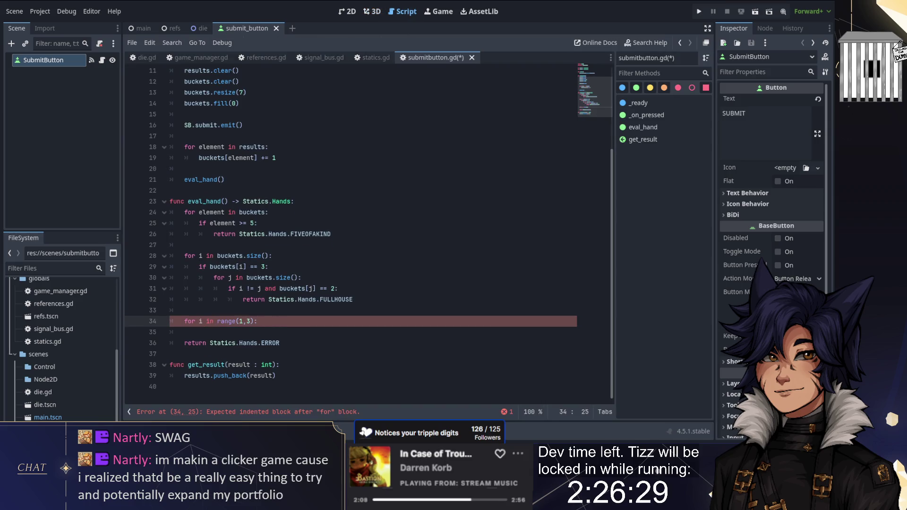
click(184, 310)
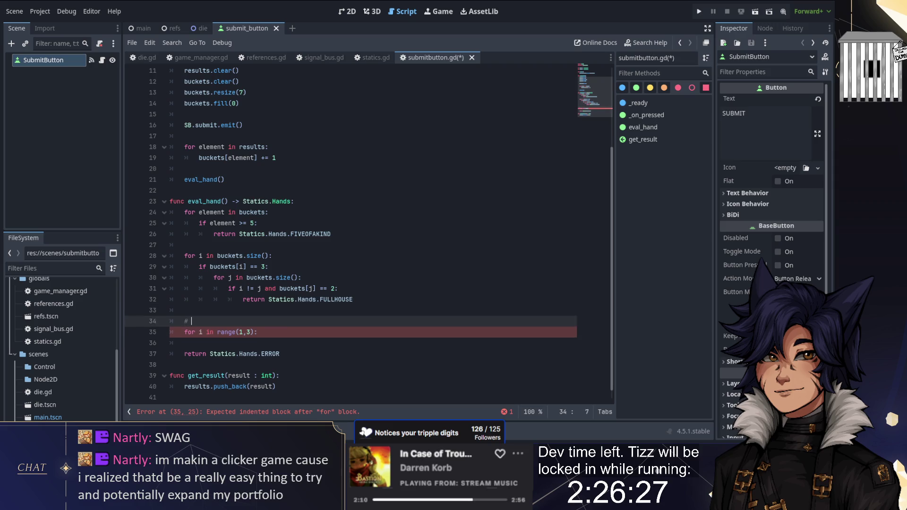
- Comment the loop '# For die faces 1 and 2' and nest for j in range(0,4): inside it
key(BackSpace)
key(BackSpace)
key(BackSpace)
text(# For die faces )
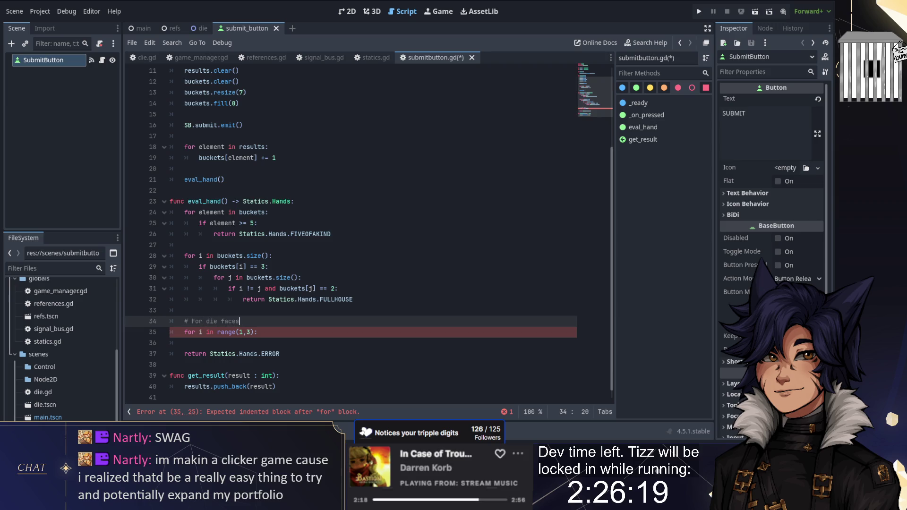
text(1 ann)
click(257, 332)
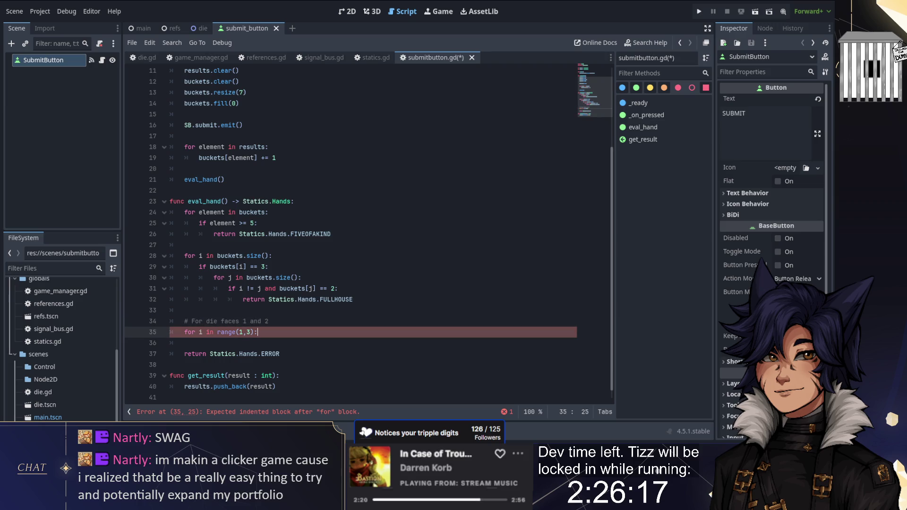
key(Return)
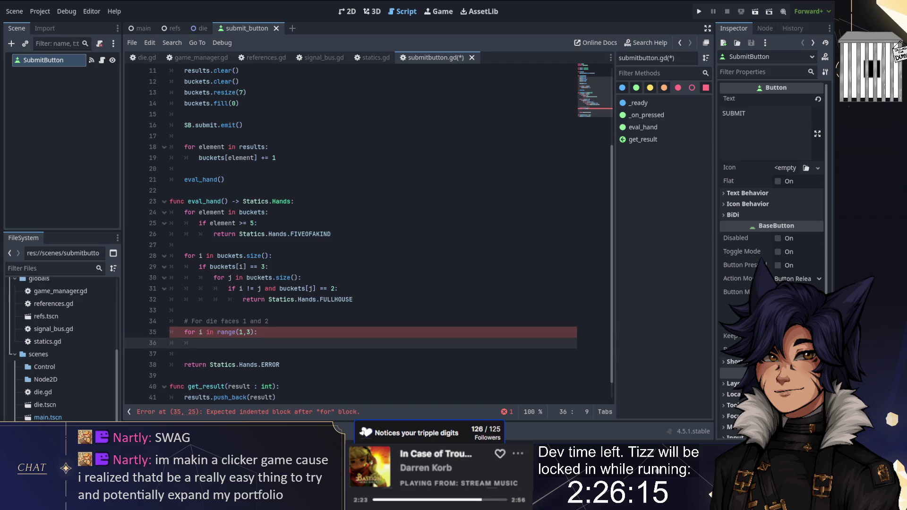
text(fi )
text(if )
text(ets[i])
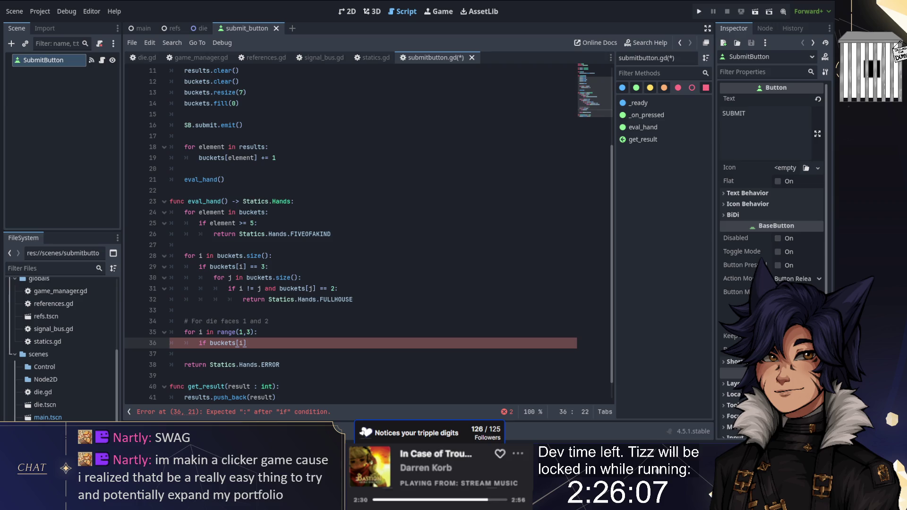
key(BackSpace)
key(BackSpace)
key(BackSpace)
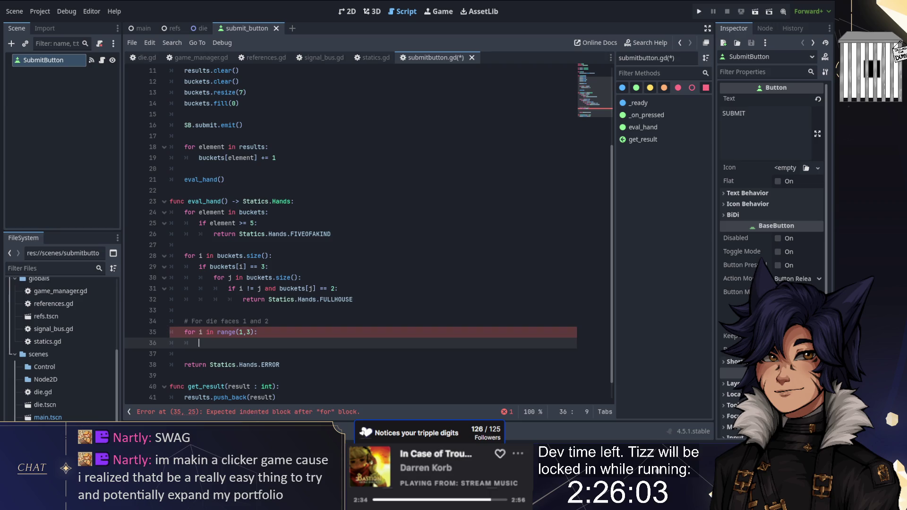
text(forj)
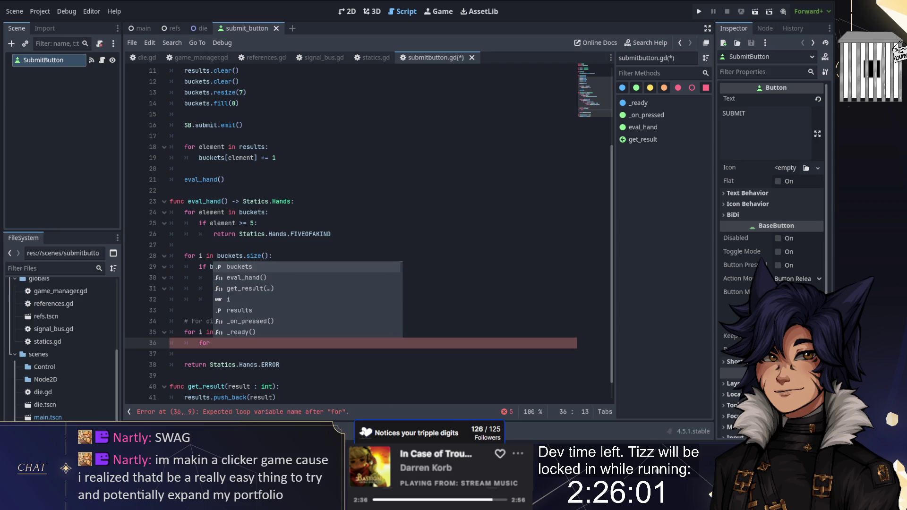
text( in rn)
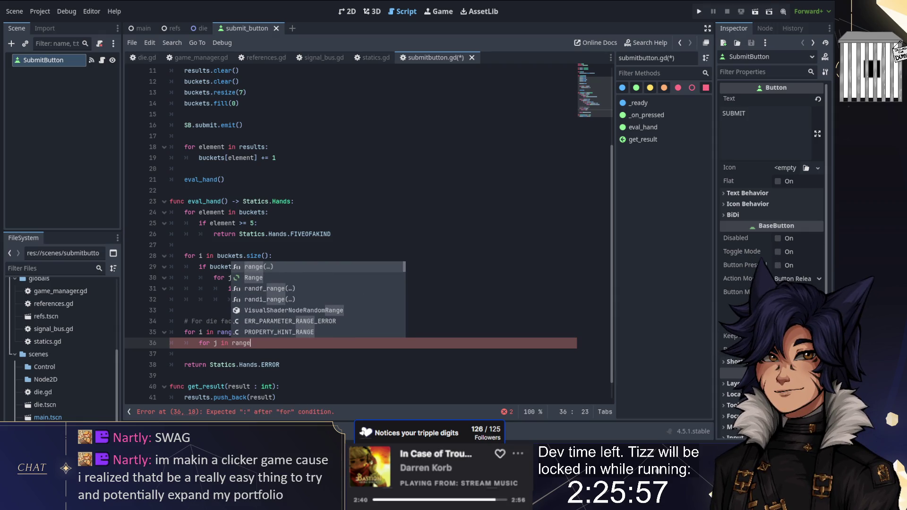
key(Return)
text(0,4))
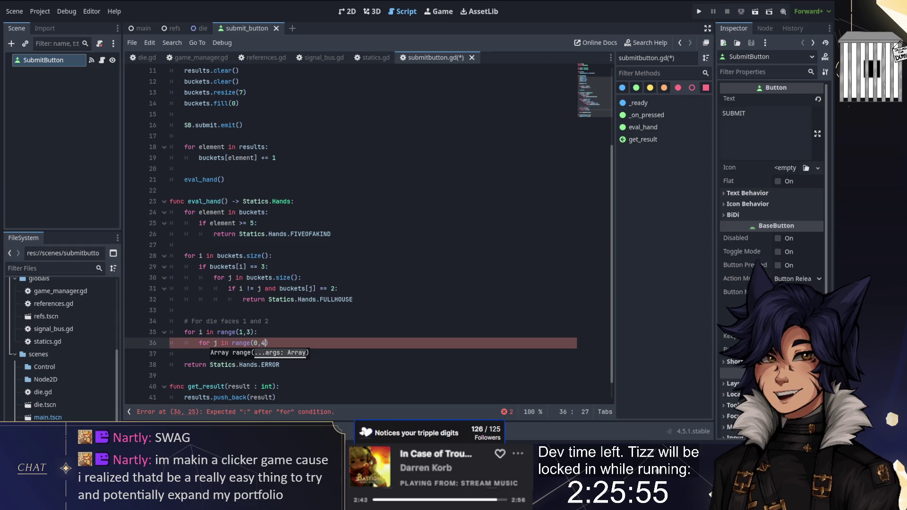
text(:)
- Comment the inner loop 'For the current face and the four above it' and begin an if inside it
key(Up)
key(Return)
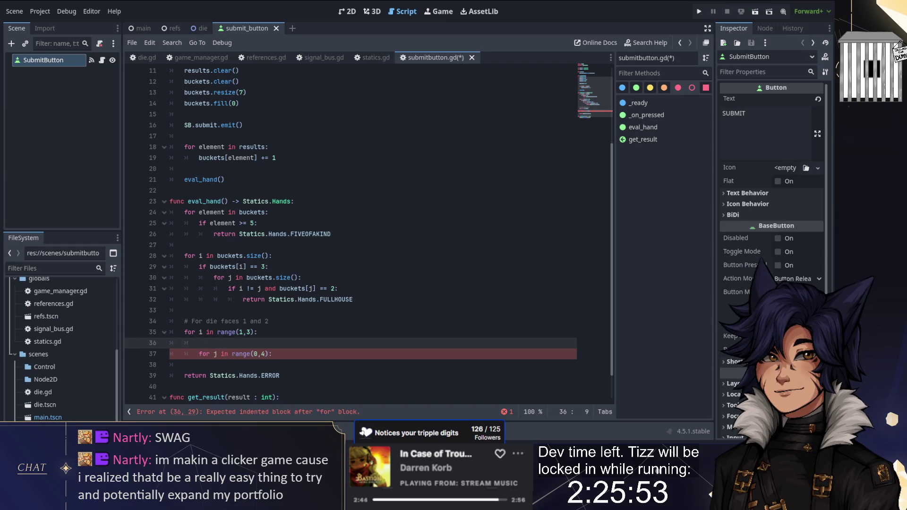
key(BackSpace)
key(BackSpace)
key(BackSpace)
key(BackSpace)
text(For the current f)
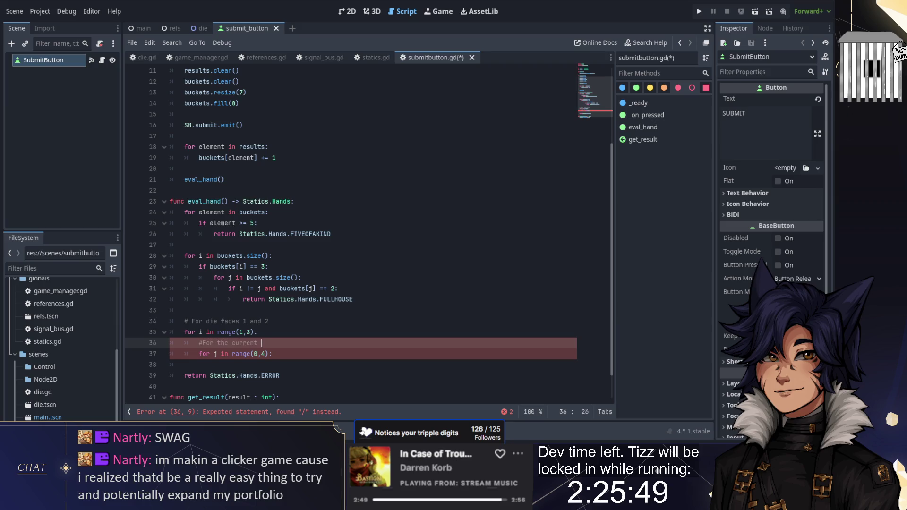
text(ace and the four above it)
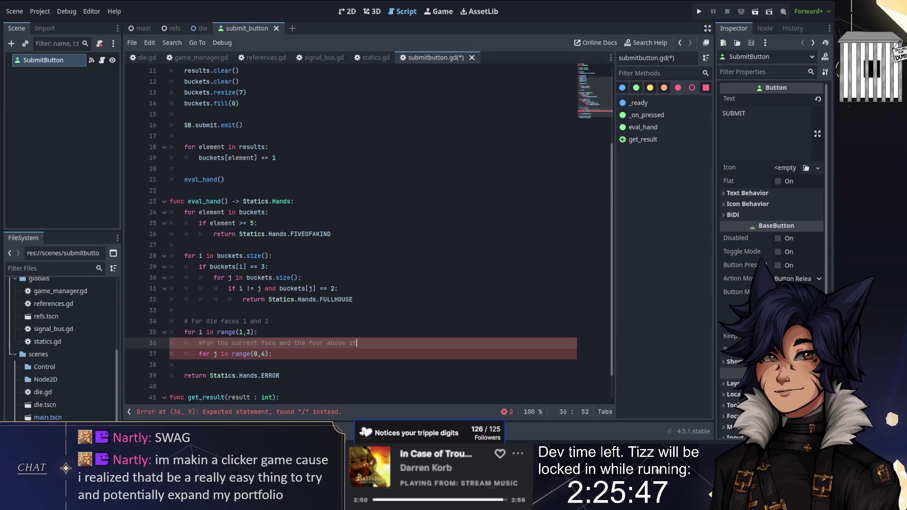
key(Down)
key(Return)
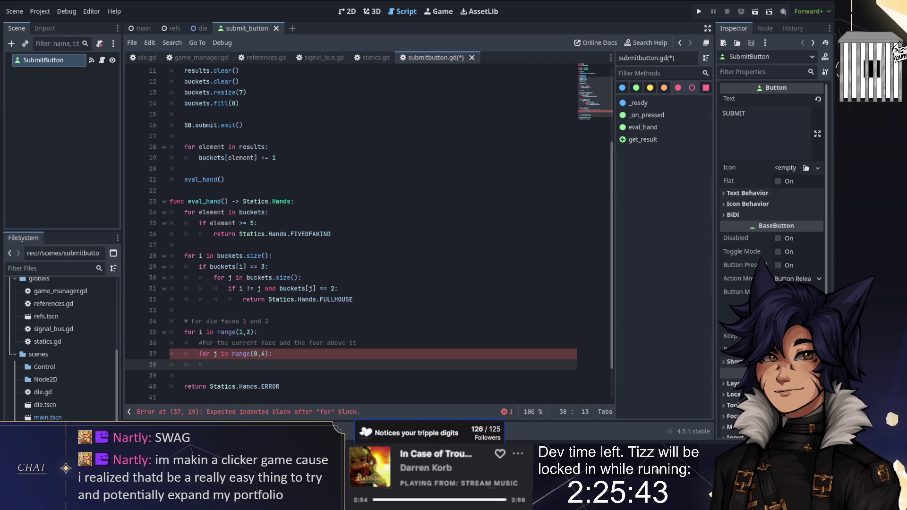
text(if)
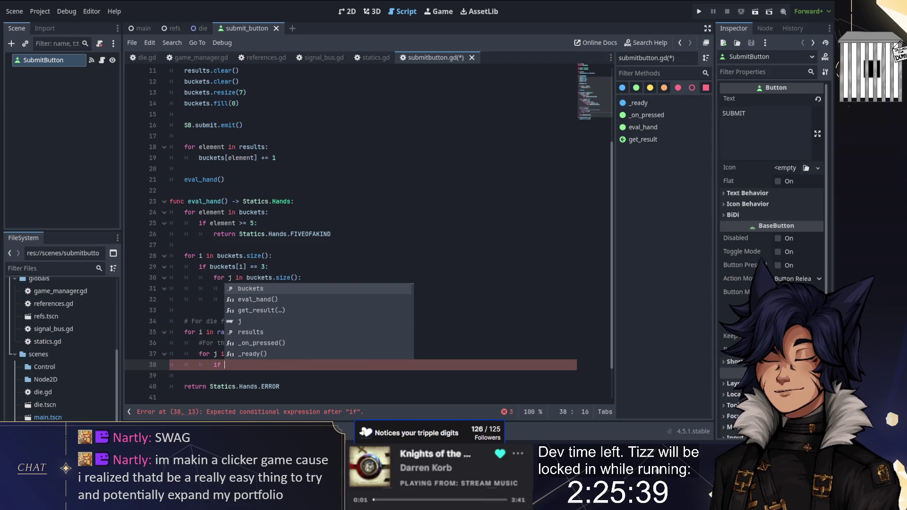
key(Escape)
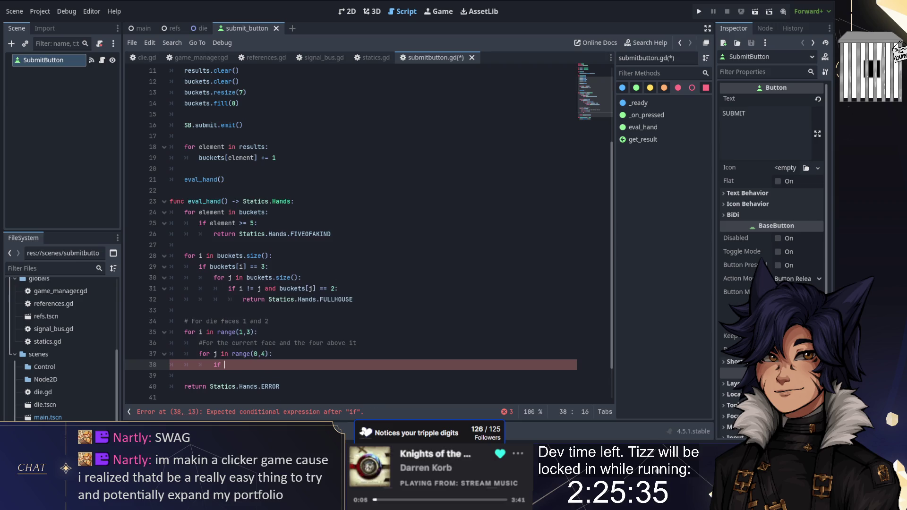
scroll(350, 231, down, 2)
click(368, 300)
- Declare var success := true before the inner loop
key(Return)
text(v)
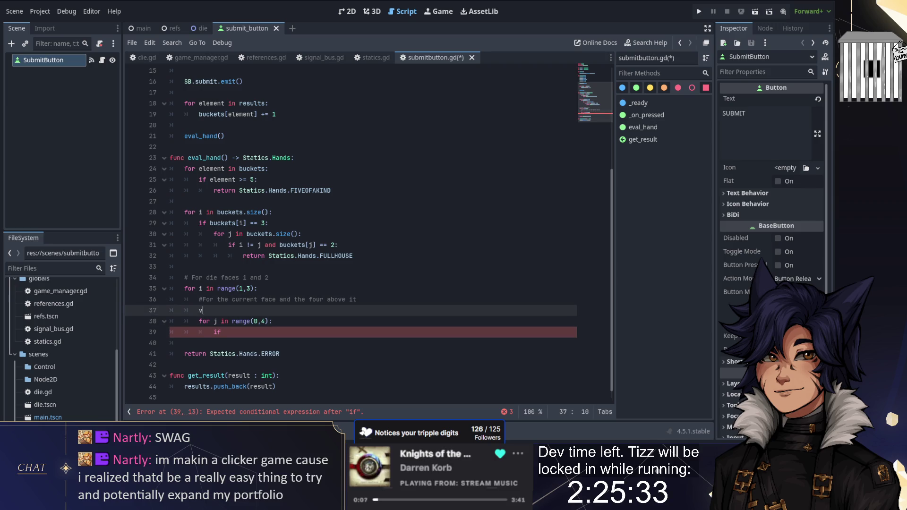
text(ar pass)
key(BackSpace)
key(BackSpace)
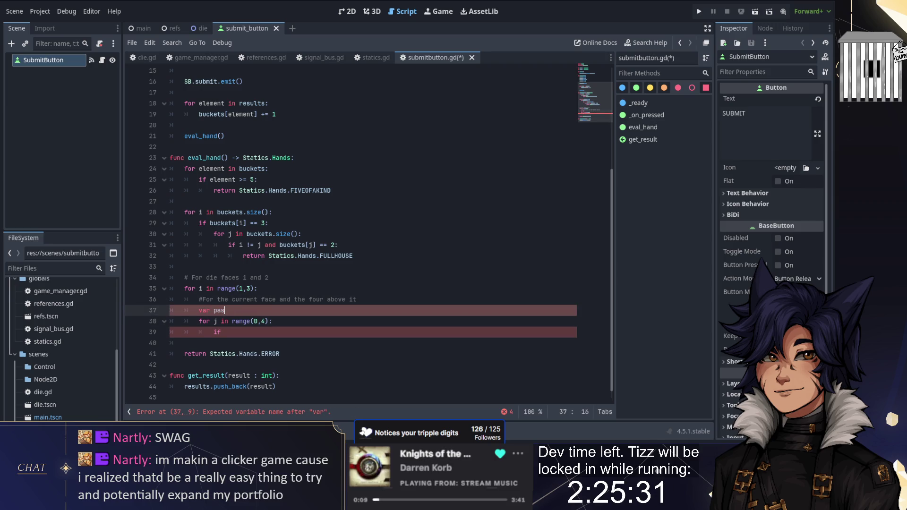
text(succe)
key(BackSpace)
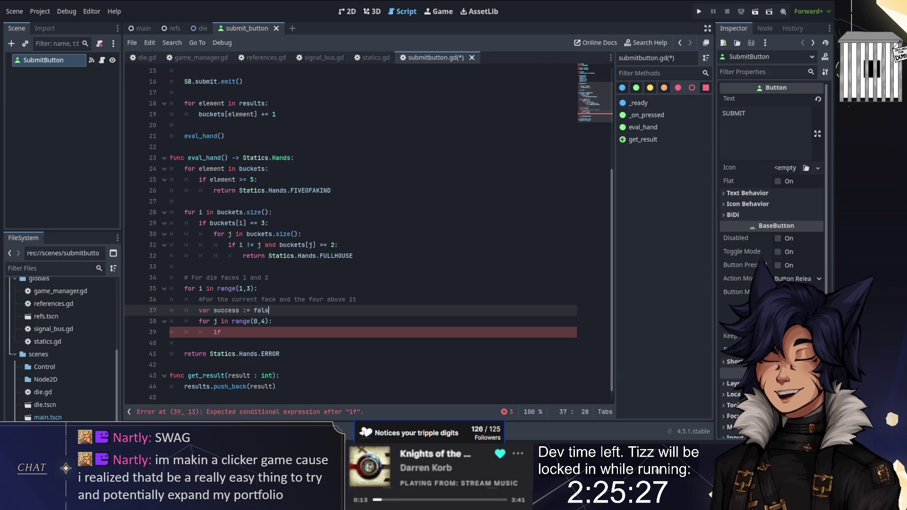
text(:= fa)
key(BackSpace)
key(BackSpace)
text(true)
key(Return)
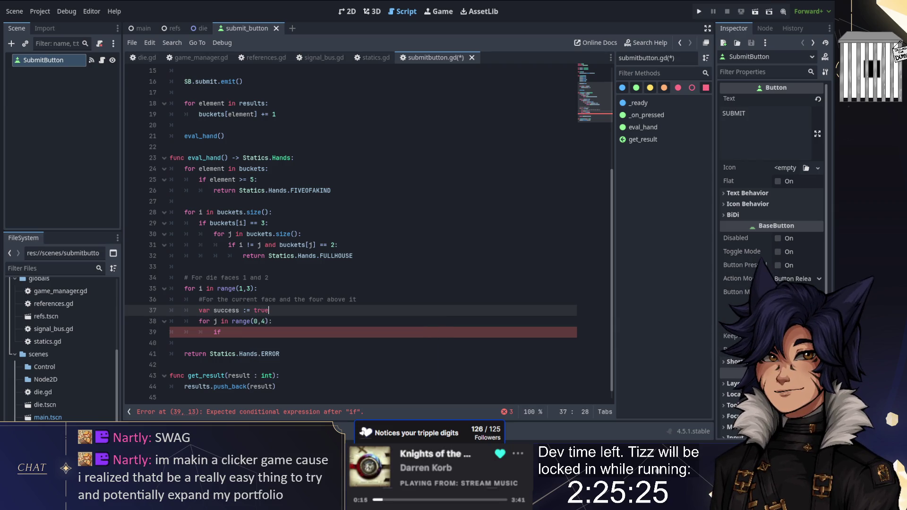
- Complete the inner check: if j == 0, set success = false and break
key(Down)
key(Down)
text(j)
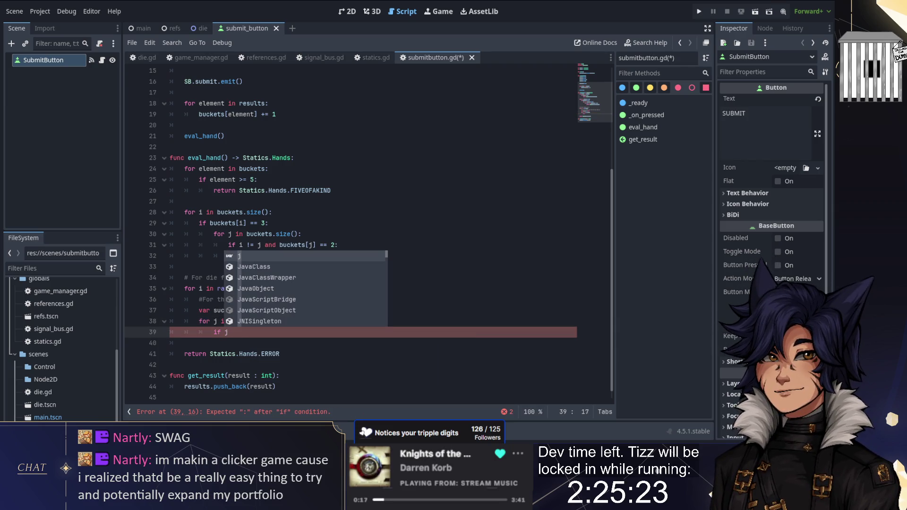
text( !=)
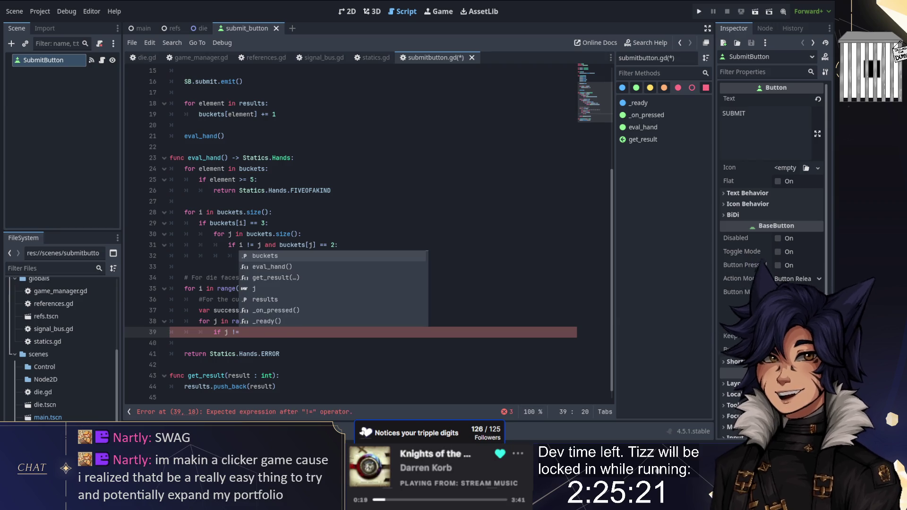
key(BackSpace)
key(BackSpace)
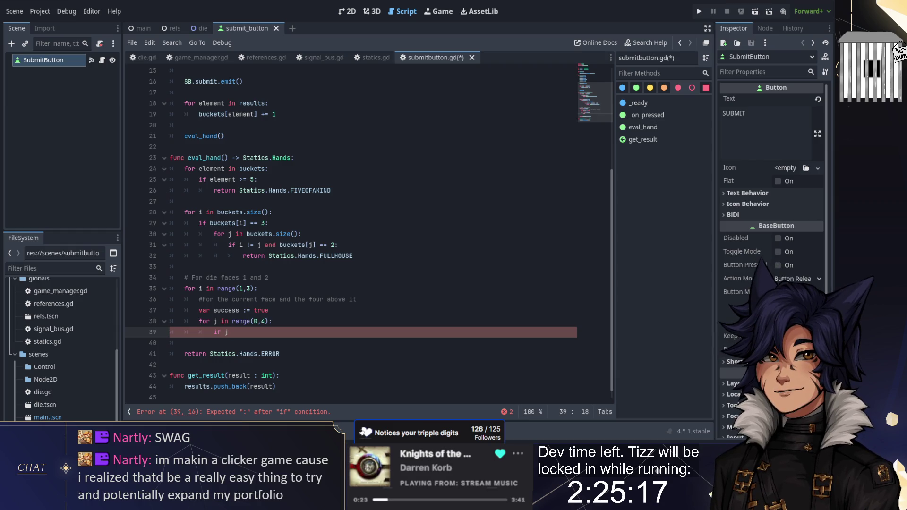
text(==0:)
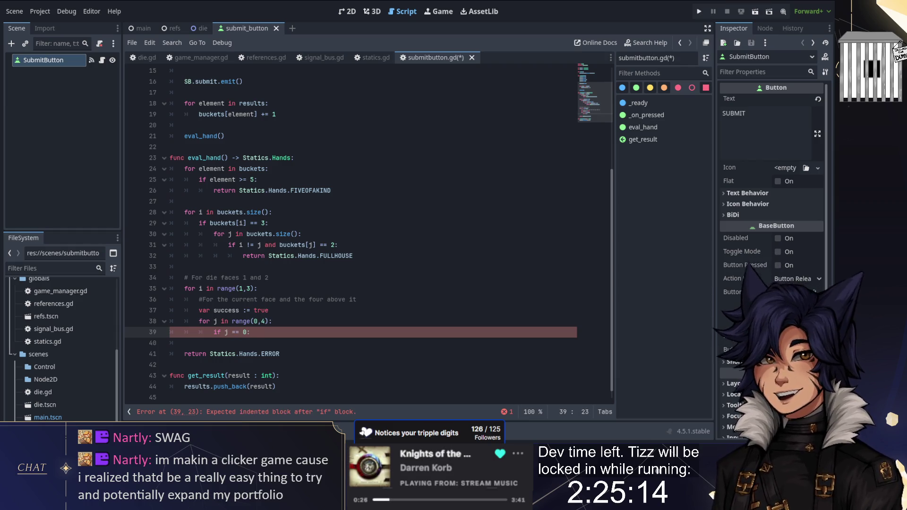
key(Return)
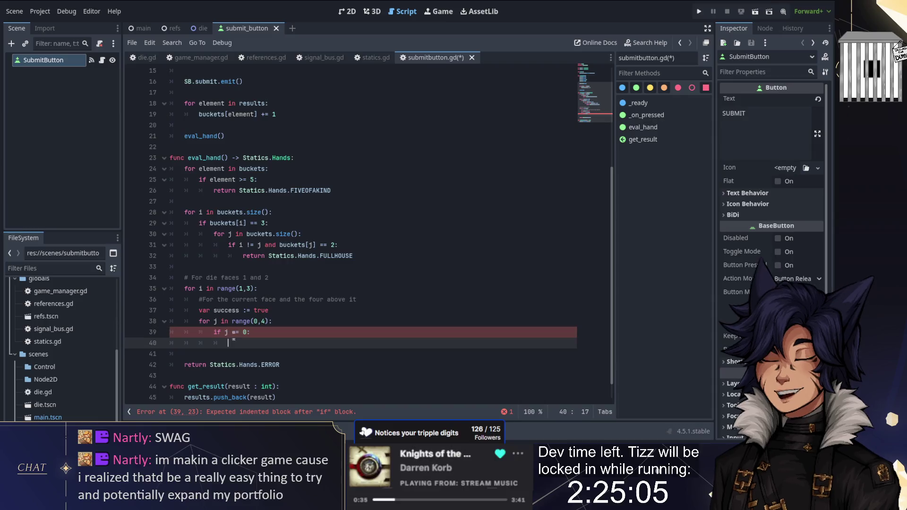
text(succ)
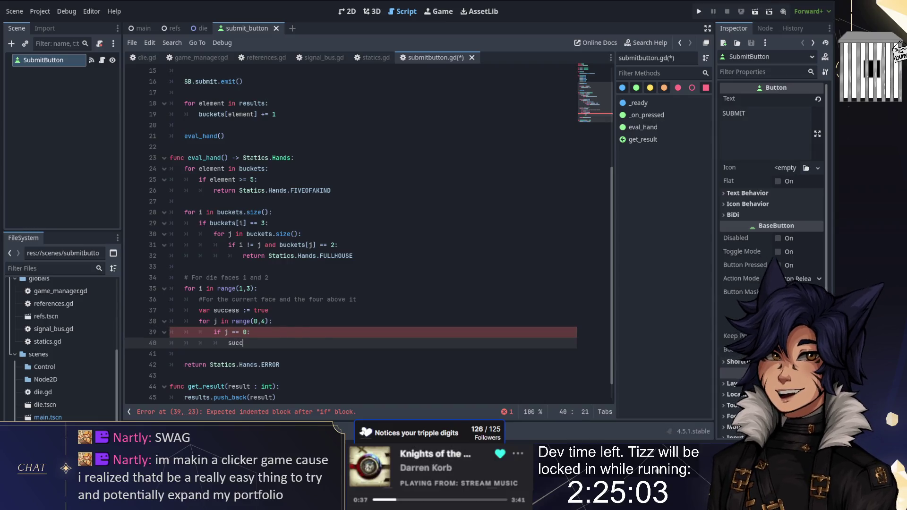
key(Return)
text(= fals)
text(e)
key(Return)
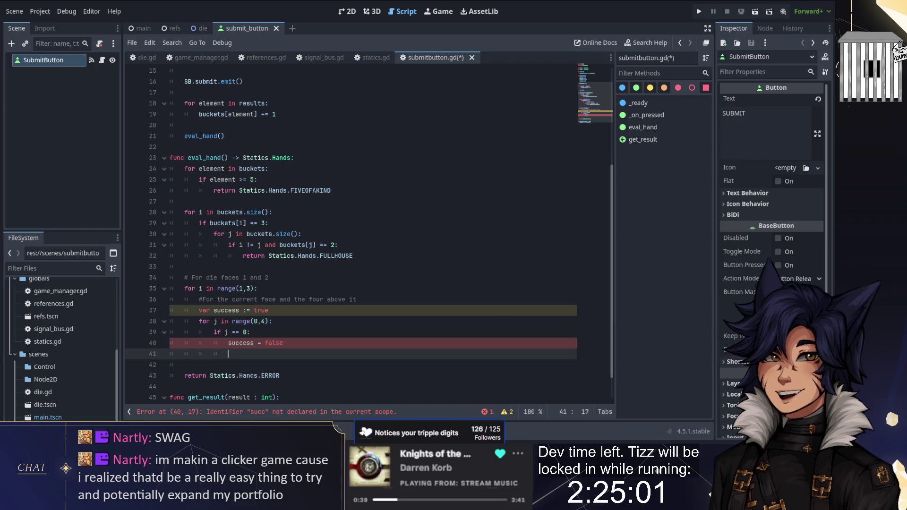
text(break)
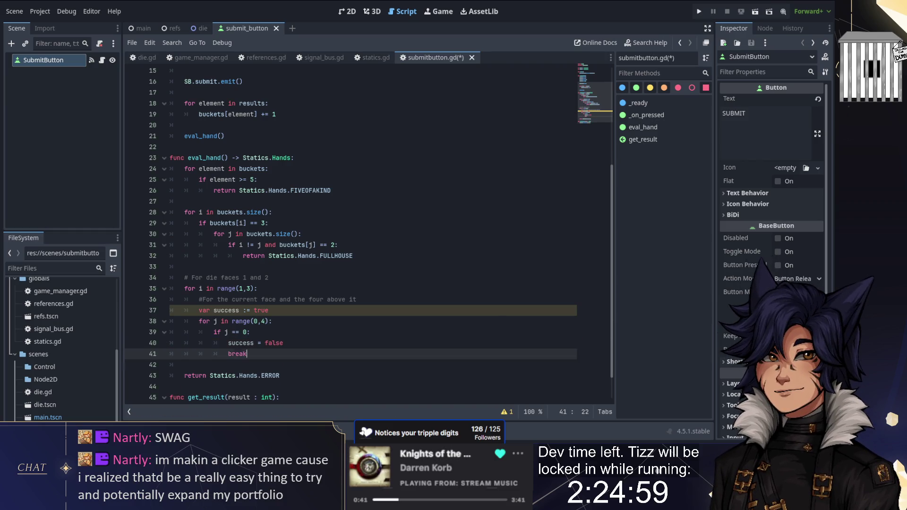
key(Return)
- Add if success: return Statics.Hands.STRAIGHT after the inner loop
key(BackSpace)
key(BackSpace)
key(Return)
text(if su)
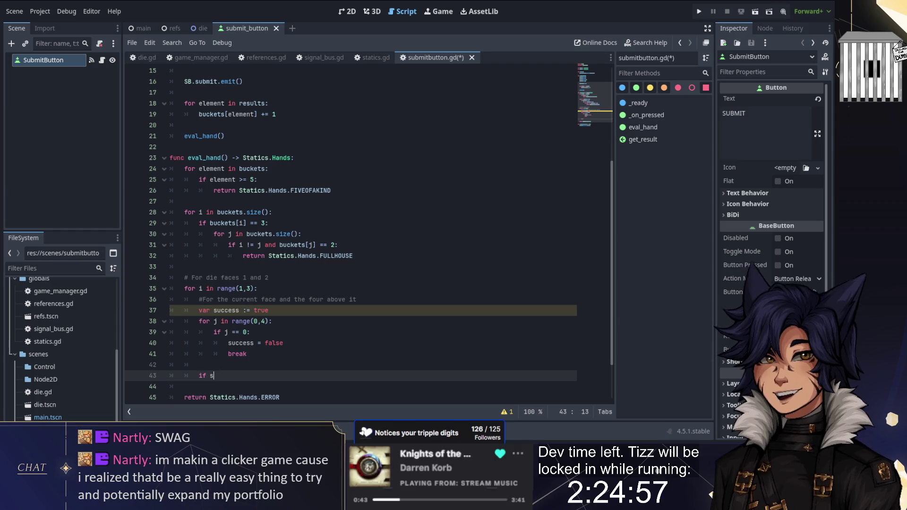
key(Return)
text(:)
key(Return)
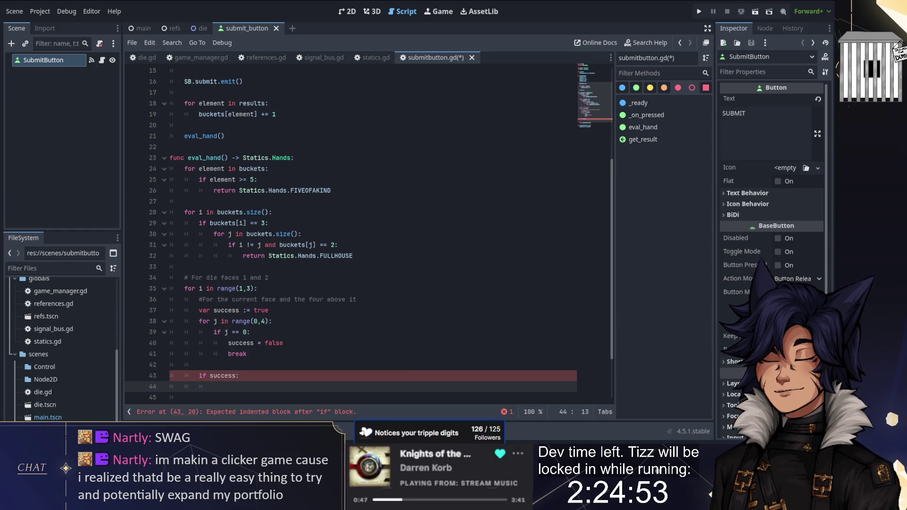
text(re Statics.Hands.str)
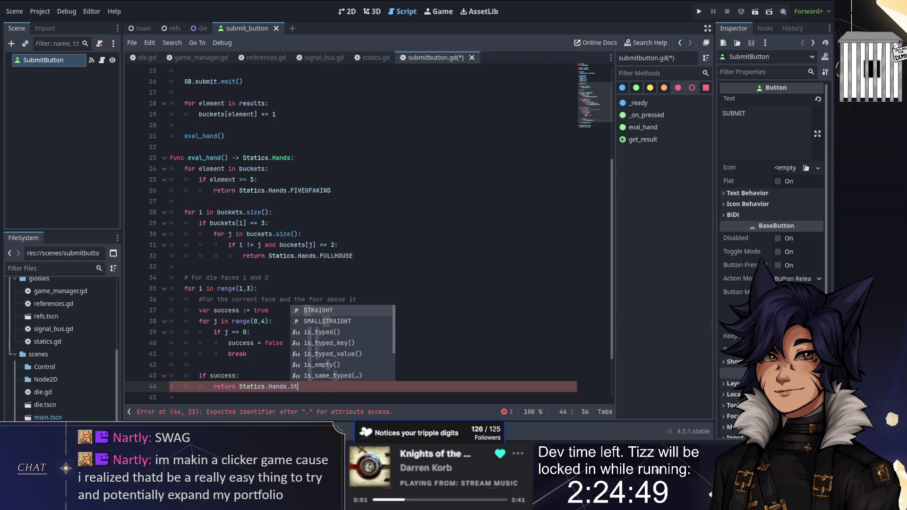
key(Return)
scroll(316, 332, down, 2)
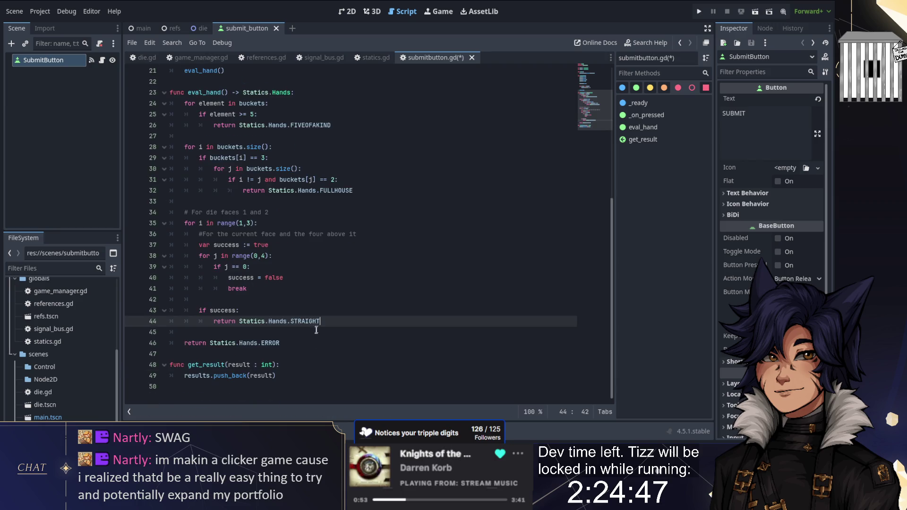
- Wrap the eval_hand() call on line 21 in print()
scroll(332, 293, up, 3)
click(225, 168)
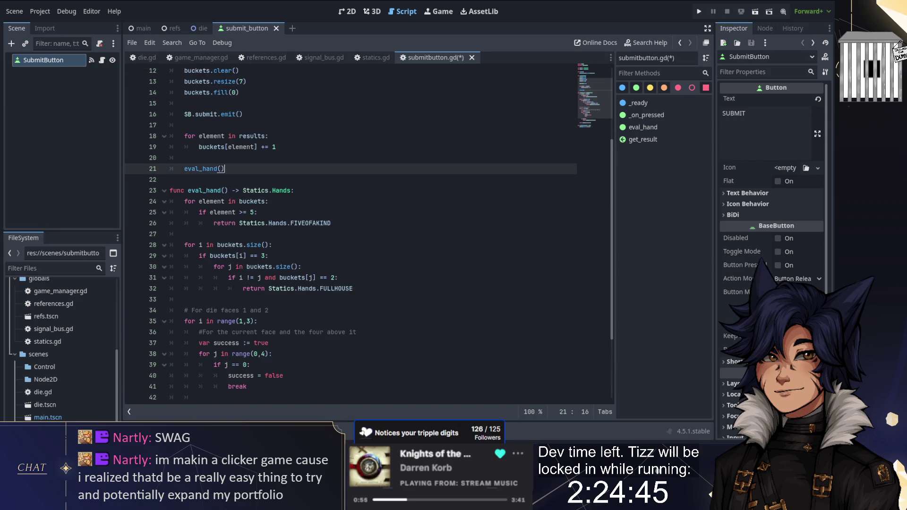
click(221, 169)
click(185, 168)
text(print()
click(253, 168)
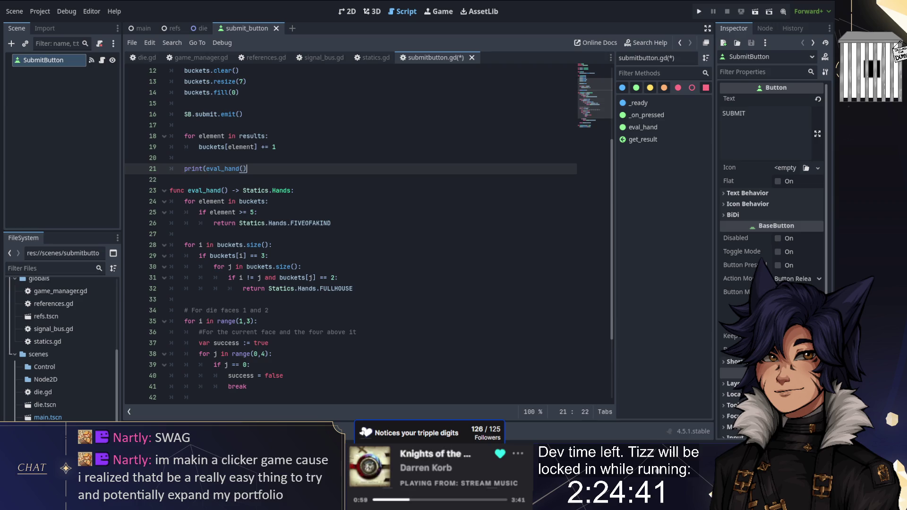
- Add blank lines after the STRAIGHT return and glance at the hand names in statics.gd
scroll(253, 169, down, 3)
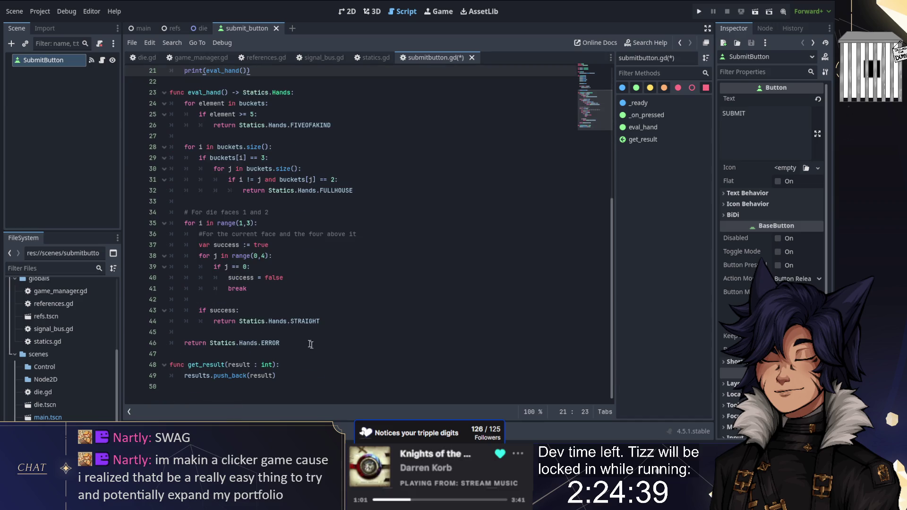
click(321, 321)
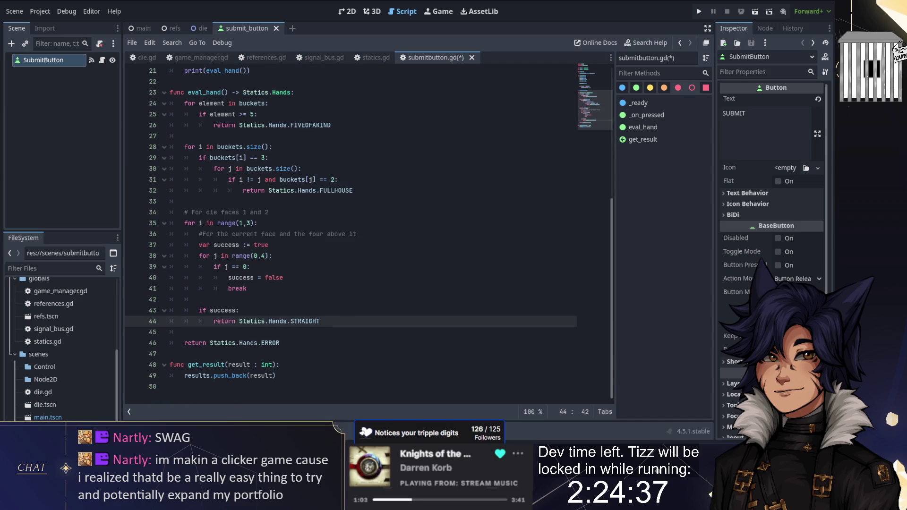
key(Down)
key(Return)
key(Return)
click(185, 343)
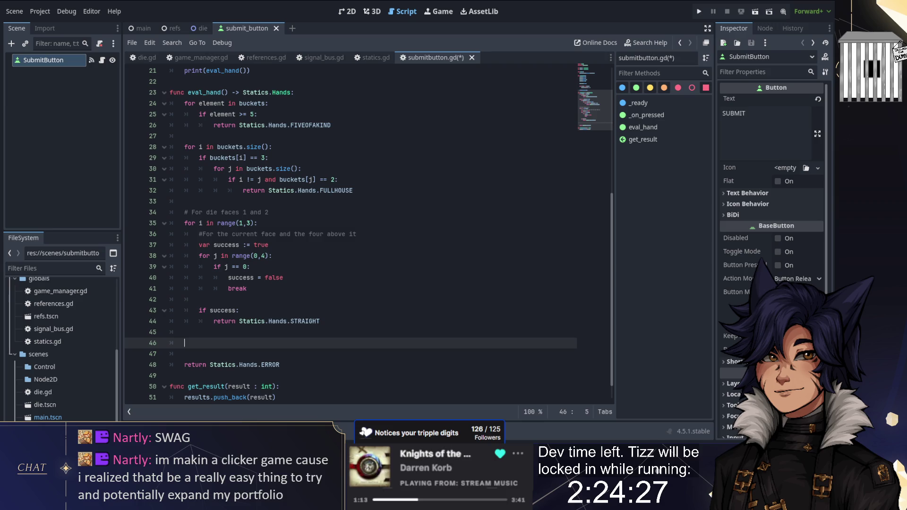
click(390, 59)
click(426, 56)
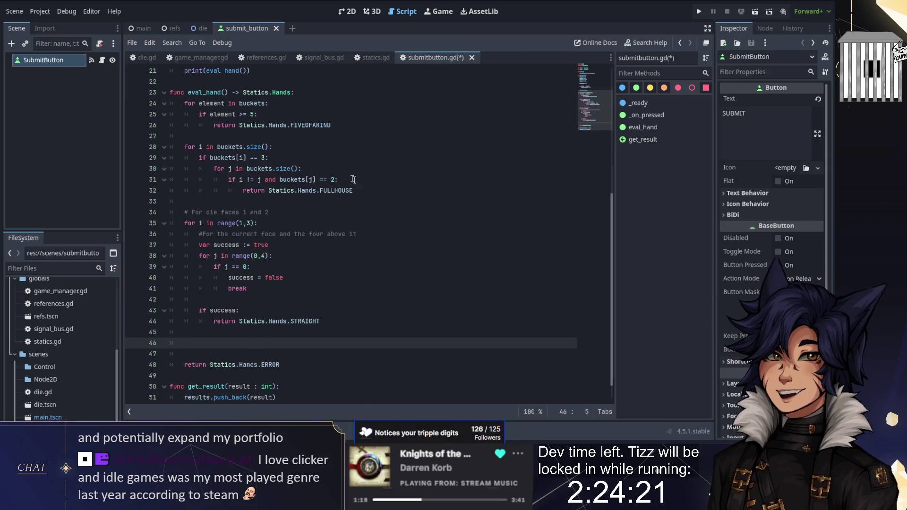
- Copy the five-of-a-kind check and paste it below the straight check
mouse_move(331, 125)
mouse_down()
mouse_move(270, 103)
mouse_move(295, 92)
mouse_up()
key(ctrl+c)
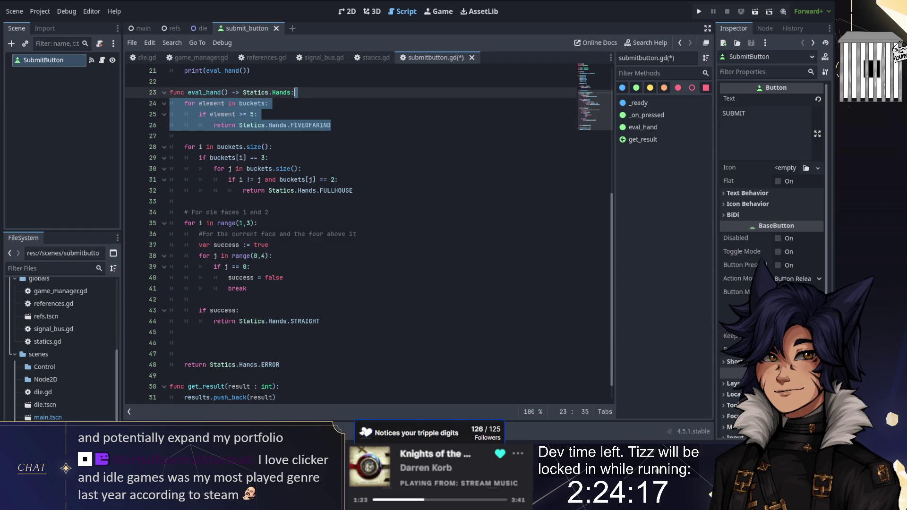
click(307, 332)
key(ctrl+v)
click(243, 114)
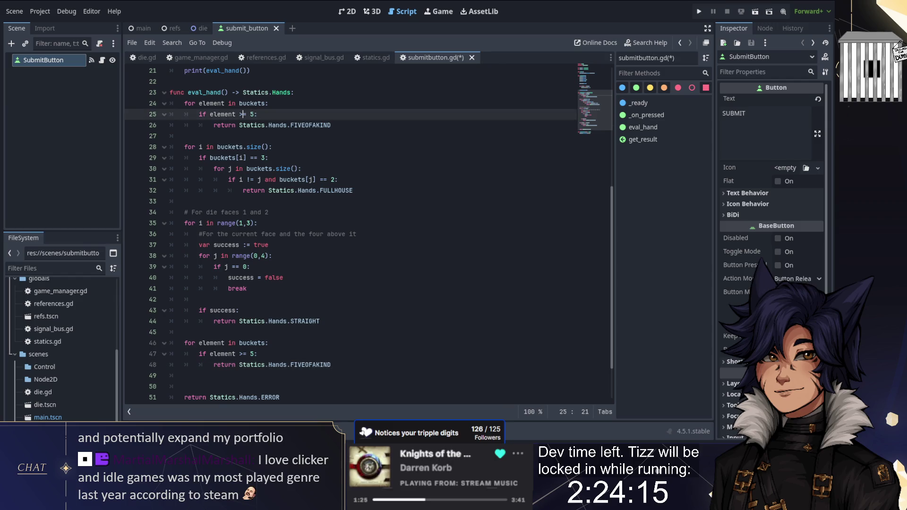
text(=)
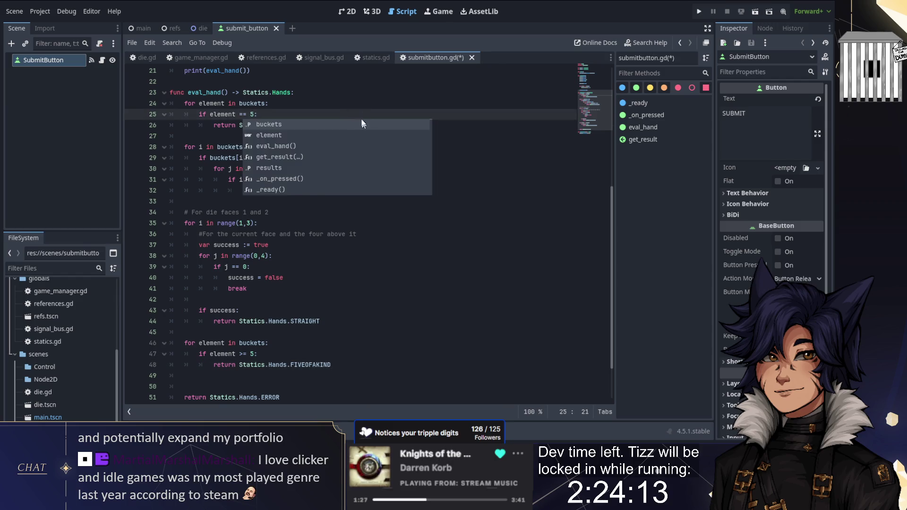
click(332, 125)
key(shift+Up)
key(shift+Up)
key(shift+Up)
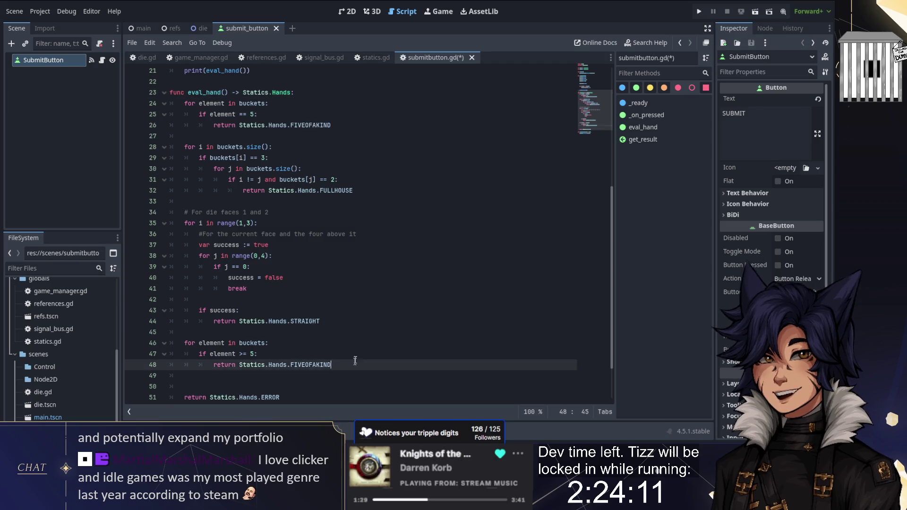
- Turn the pasted copy into a FOUROFAKIND check, verifying the name in statics.gd
click(242, 354)
text(=)
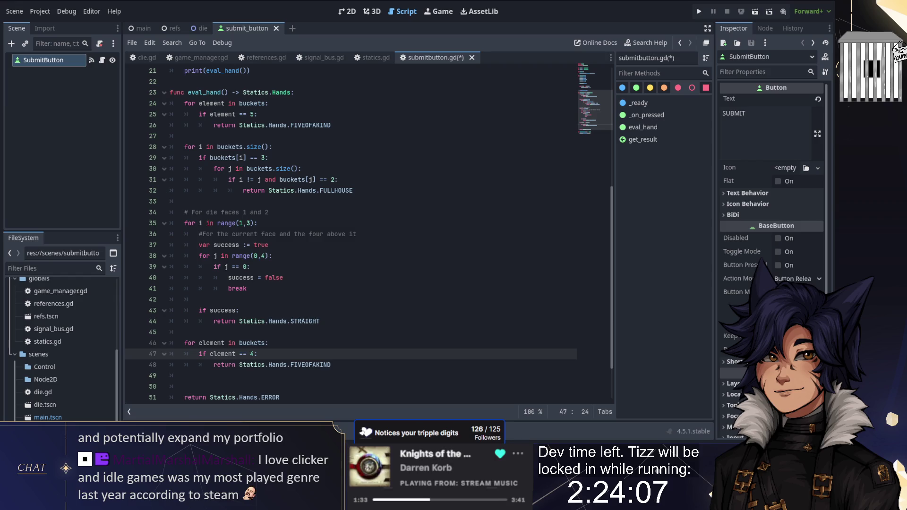
click(304, 365)
key(BackSpace)
key(BackSpace)
key(BackSpace)
text(OUR)
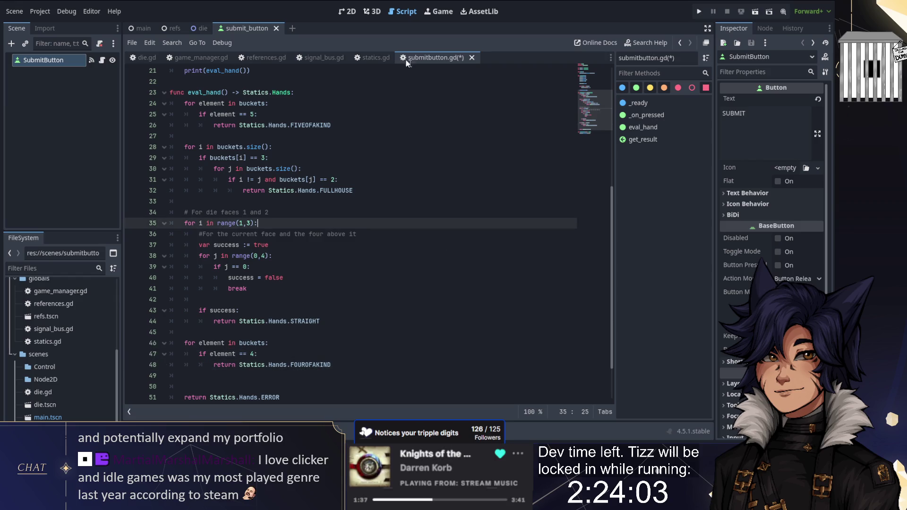
click(371, 58)
click(438, 58)
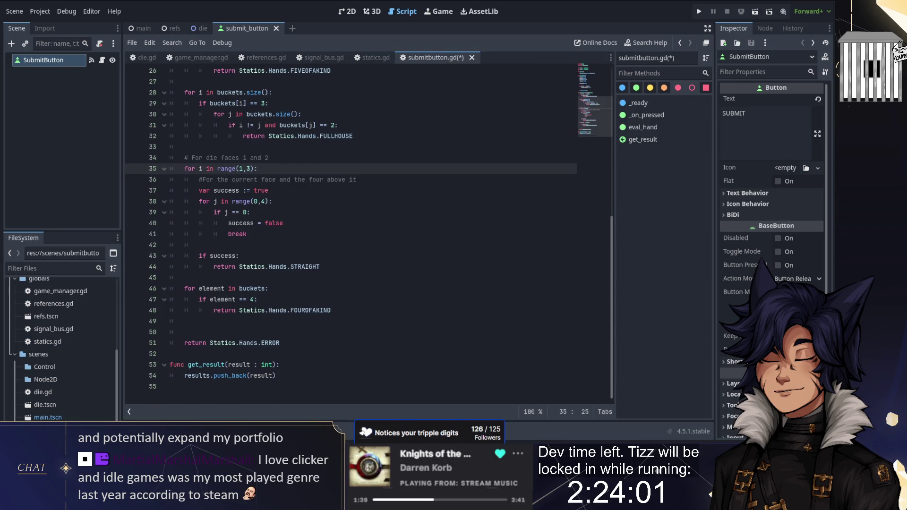
- Duplicate the four-of-a-kind check below itself and change its bucket count to 3
drag(353, 309, 199, 277)
key(ctrl+c)
click(199, 332)
key(ctrl+v)
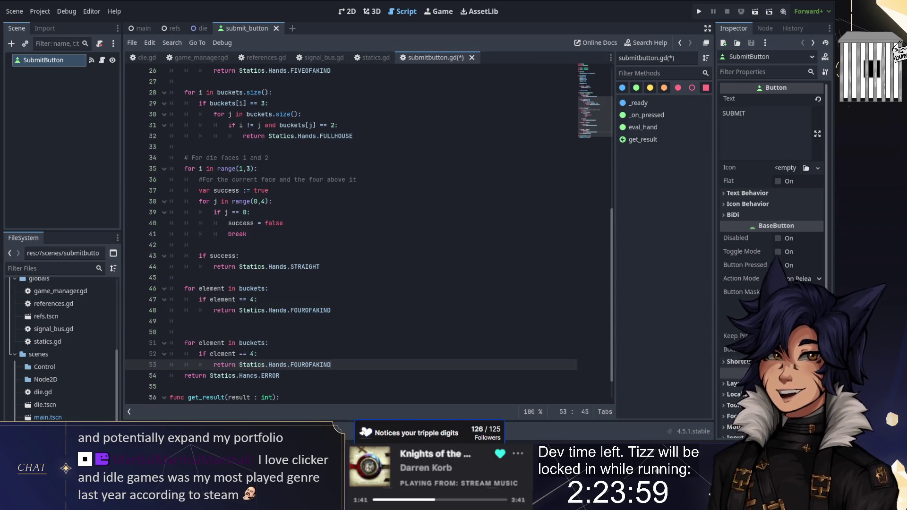
key(Return)
click(172, 332)
key(BackSpace)
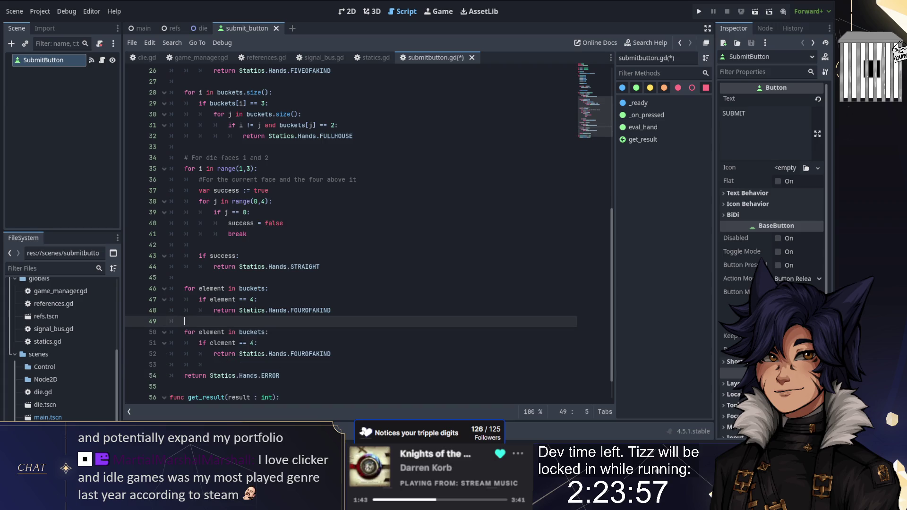
click(251, 343)
text(3)
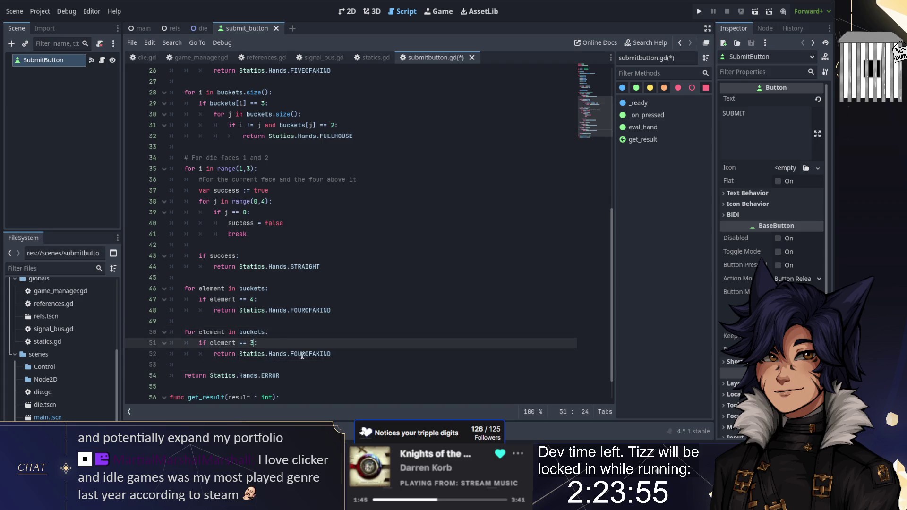
- Make the duplicate return Statics.Hands.THREEOFAKIND, add blank lines, and view the Hands enum
click(304, 354)
key(BackSpace)
key(BackSpace)
key(BackSpace)
text(THREE)
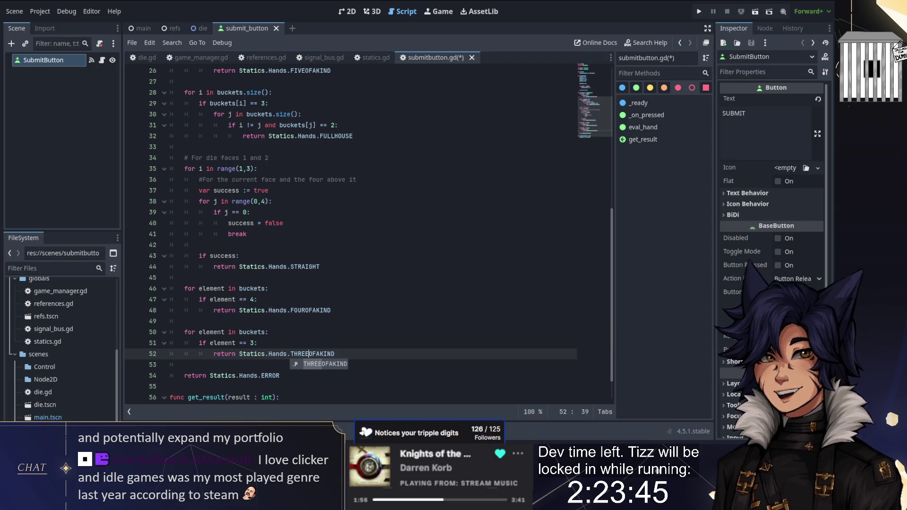
key(Return)
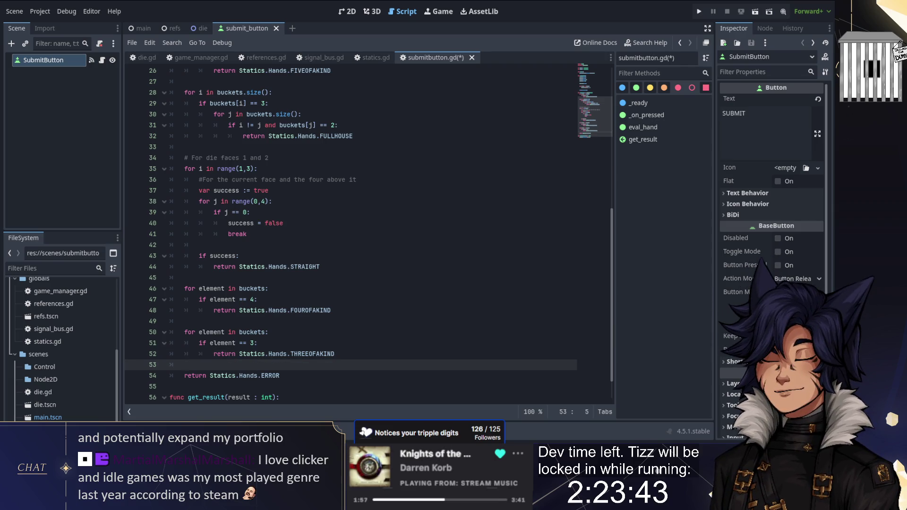
key(Return)
key(Return)
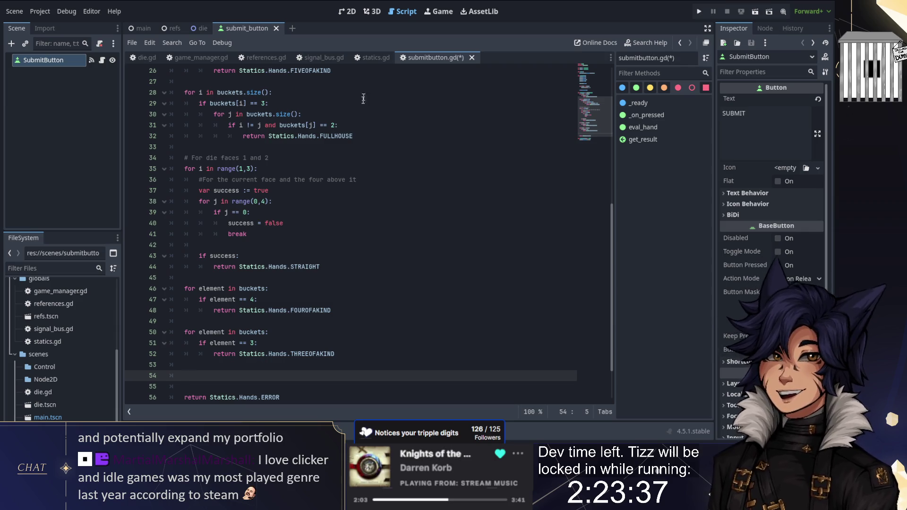
click(375, 62)
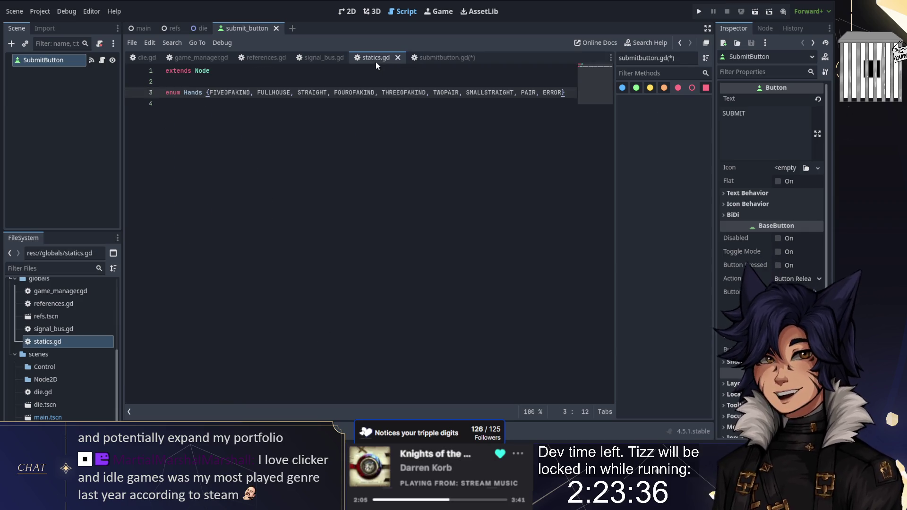
- Compare the Hands enum in statics.gd with the eval_hand code in submitbutton.gd
click(430, 60)
scroll(374, 181, down, 2)
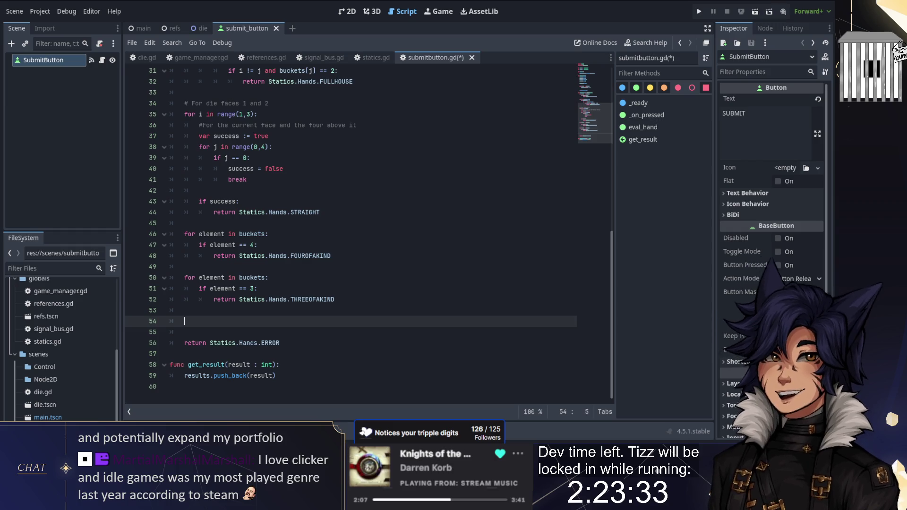
click(373, 57)
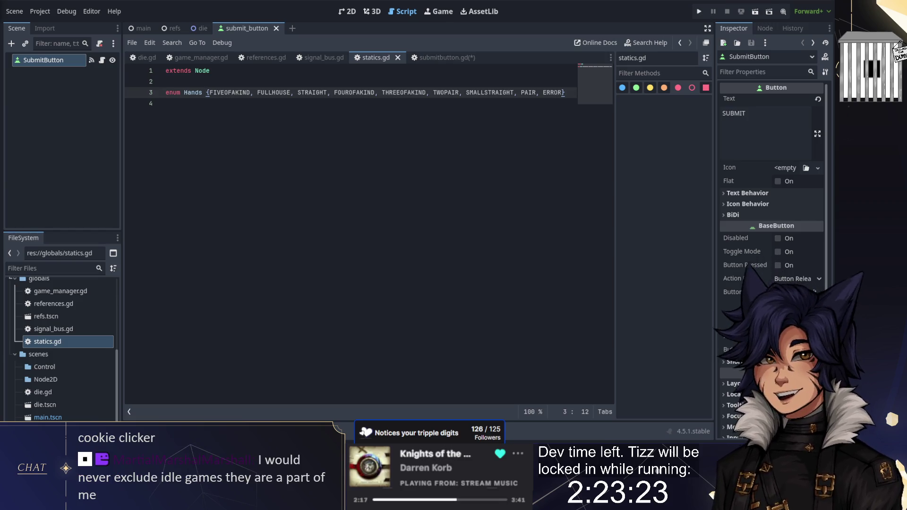
click(450, 59)
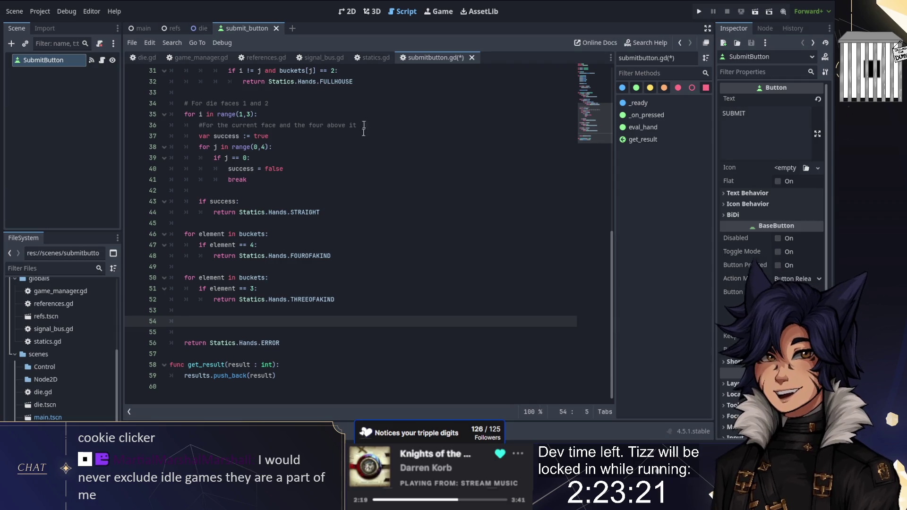
click(367, 62)
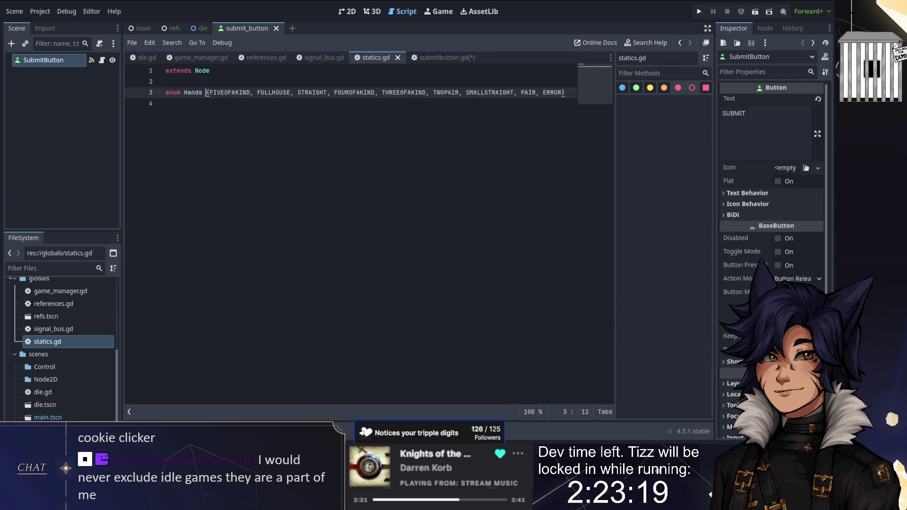
click(432, 57)
- Paste the full-house check below the three-of-a-kind check and change == 3 to == 2
mouse_move(343, 301)
mouse_down()
mouse_move(359, 267)
mouse_move(189, 191)
mouse_up()
click(370, 225)
scroll(370, 224, up, 5)
scroll(264, 307, down, 5)
click(264, 309)
key(ctrl+v)
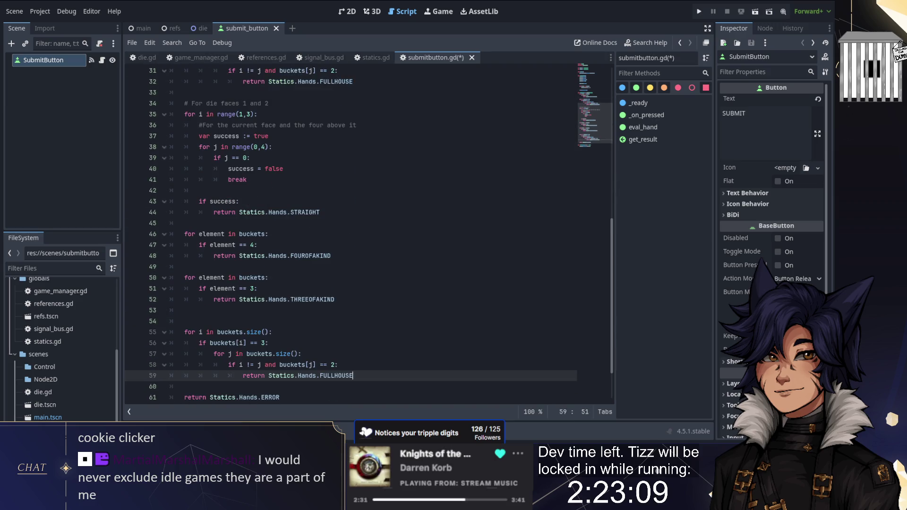
click(262, 332)
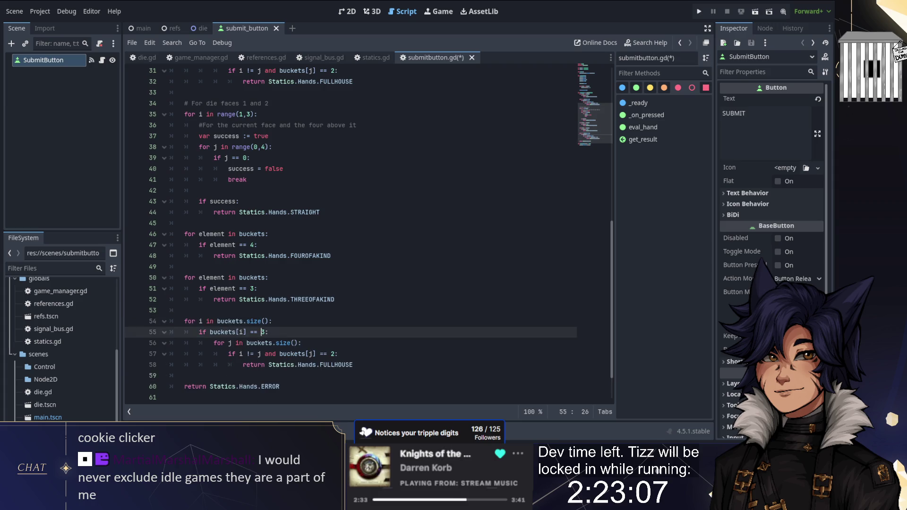
text(2)
- Replace FULLHOUSE with TWOPAIR in the pasted return, confirming the name in statics.gd
double_click(336, 364)
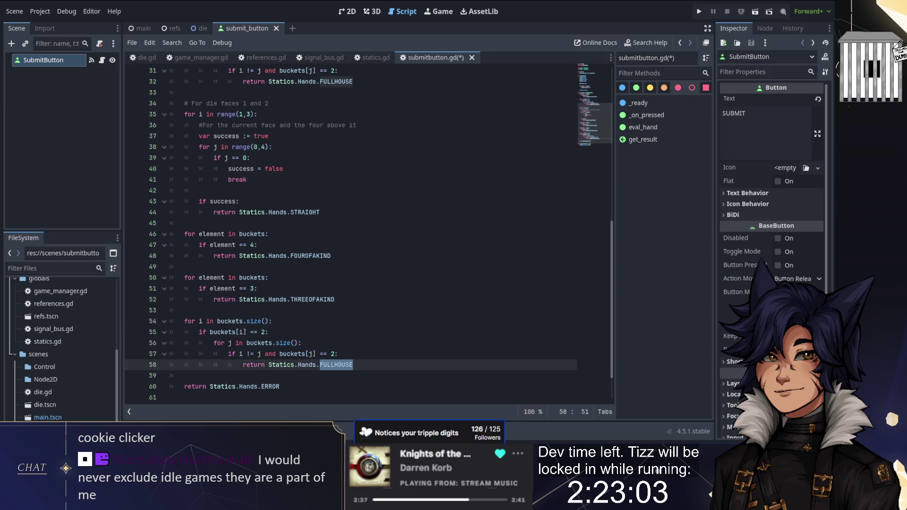
text(TWOPAIR)
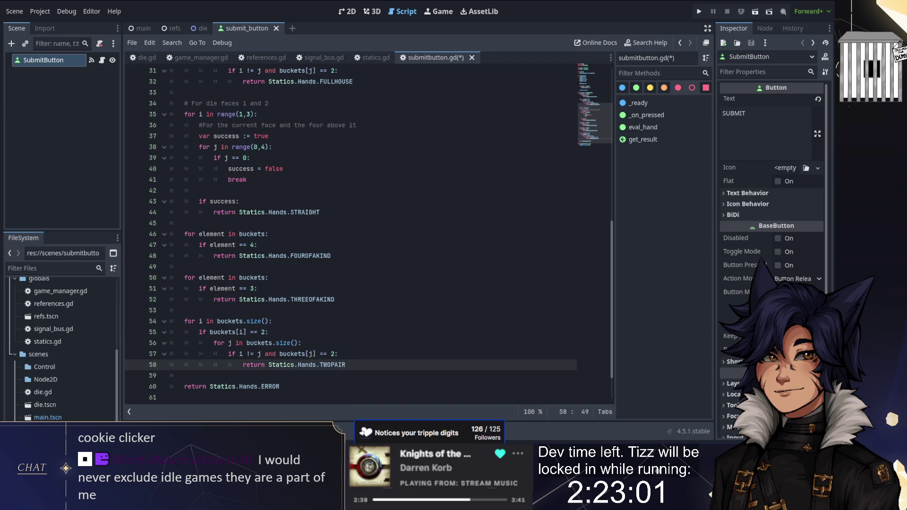
click(404, 180)
click(373, 57)
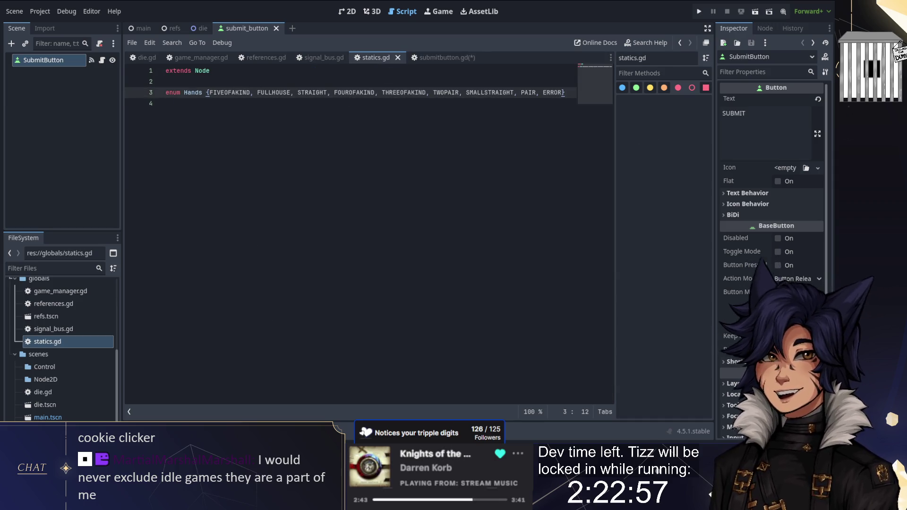
click(447, 56)
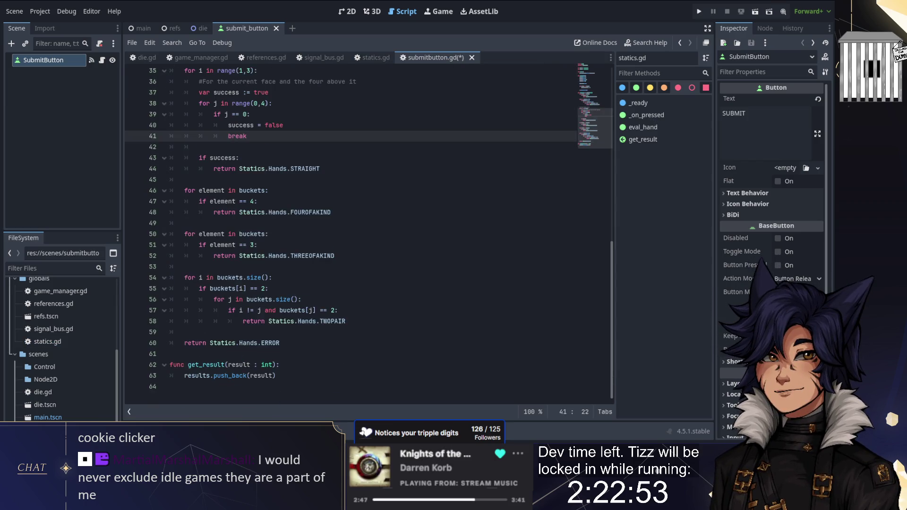
- Paste a copy of the three-of-a-kind loop below the TWOPAIR check in eval_hand
drag(184, 332, 186, 278)
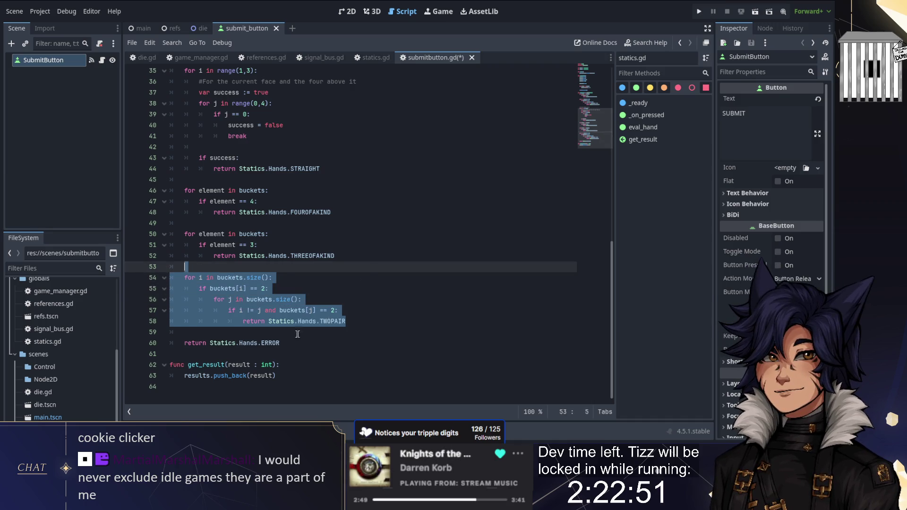
click(187, 332)
key(ctrl+v)
key(Return)
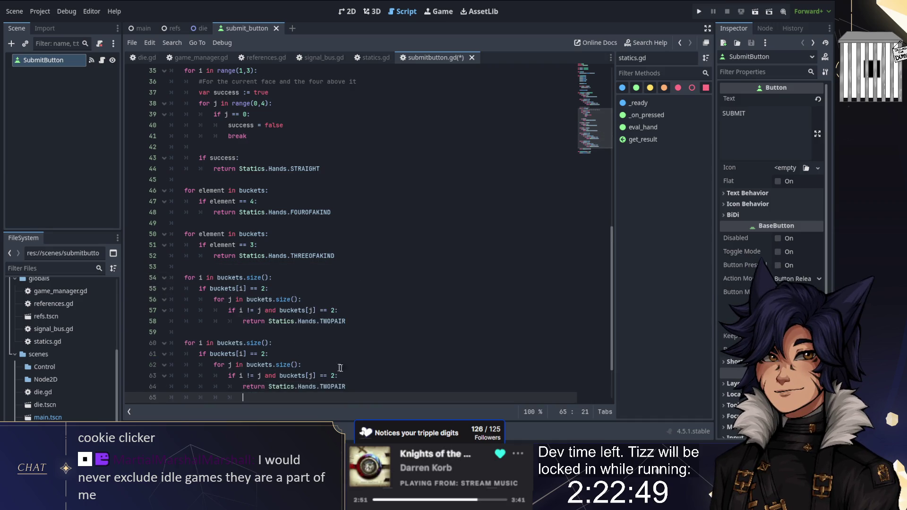
mouse_move(335, 255)
mouse_down()
mouse_move(352, 239)
mouse_move(185, 223)
mouse_up()
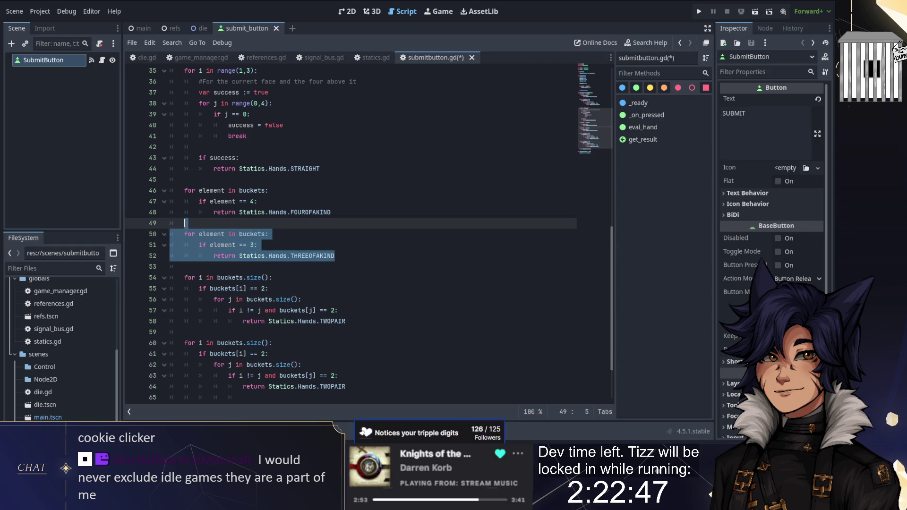
scroll(185, 223, down, 2)
key(ctrl+c)
mouse_move(186, 332)
mouse_down()
mouse_move(185, 299)
mouse_move(170, 277)
mouse_up()
key(ctrl+v)
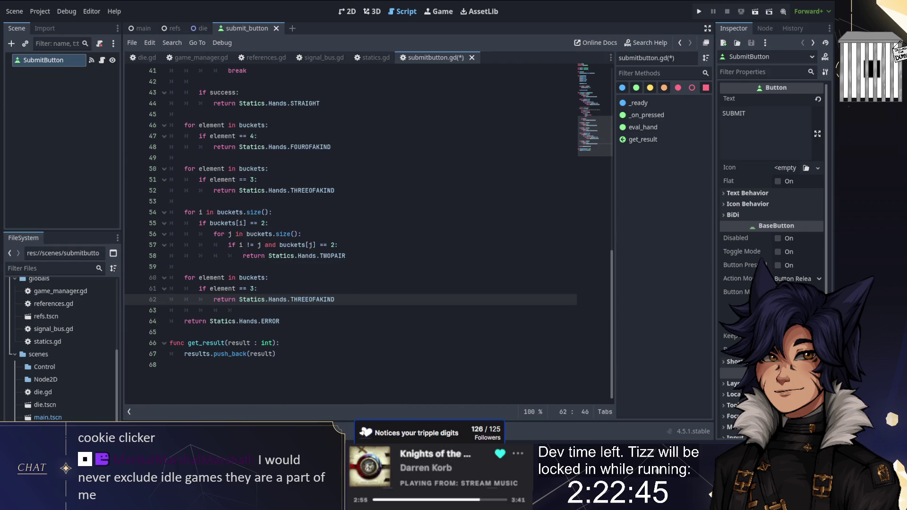
- Edit the copy to test element == 2 and return Statics.Hands.PAIR, with blank lines above it
text(PAIR)
click(258, 288)
key(BackSpace)
key(BackSpace)
text(2:)
key(Up)
key(Home)
key(Return)
key(Return)
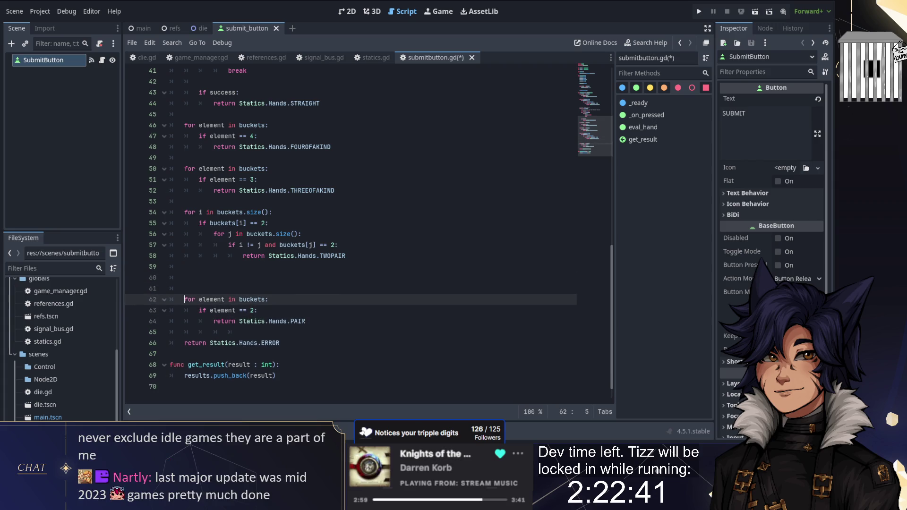
click(228, 332)
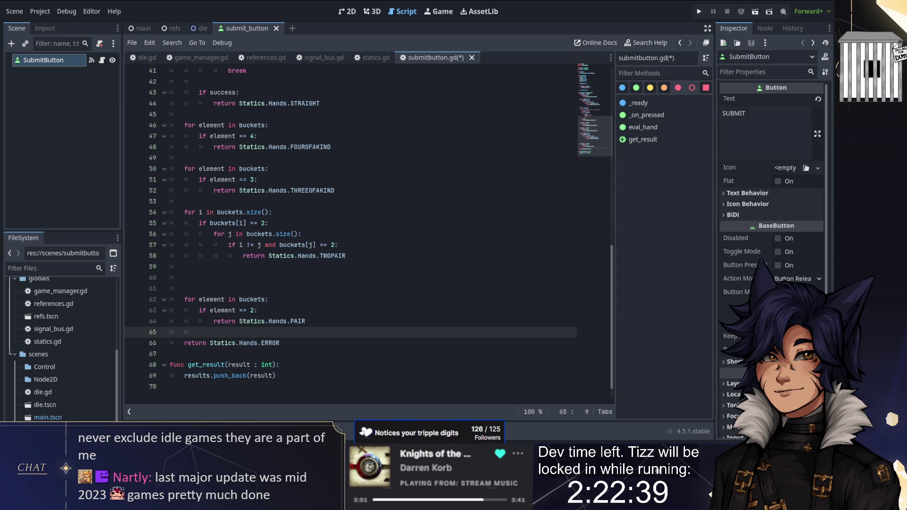
drag(246, 288, 185, 278)
click(185, 278)
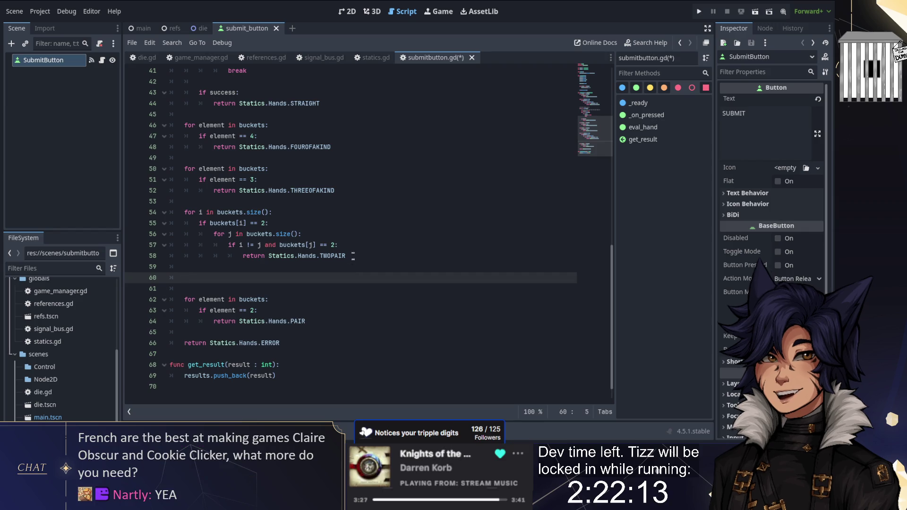
- Select the TWOPAIR block on lines 54–58 without changing the code
drag(355, 256, 355, 202)
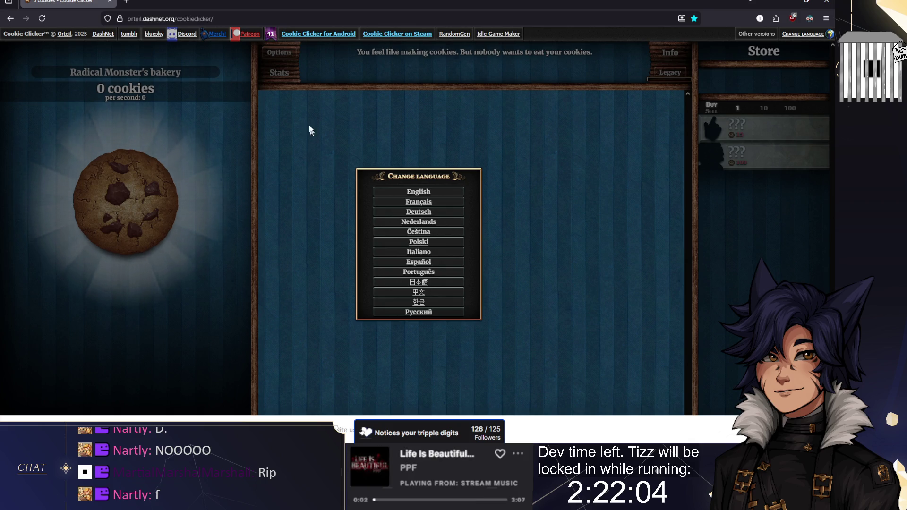
- Close the Cookie Clicker browser window to return to submitbutton.gd in Godot
mouse_move(272, 37)
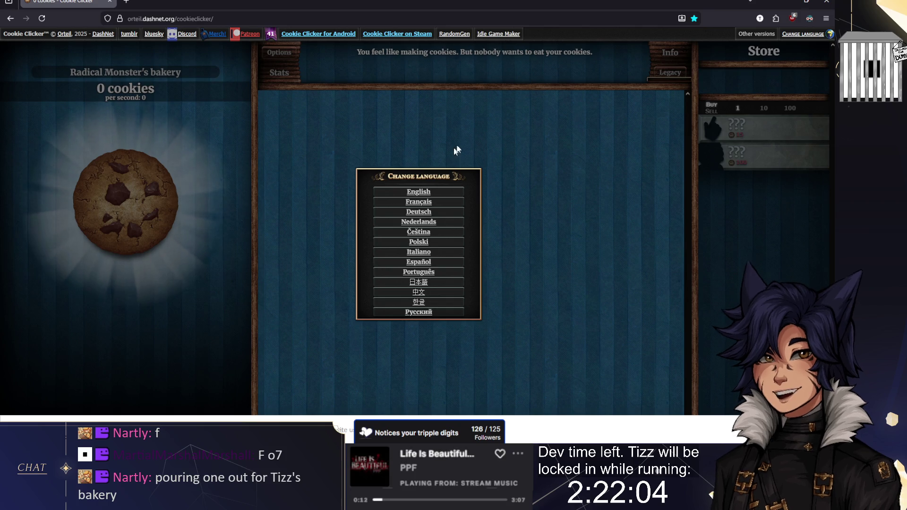
click(826, 3)
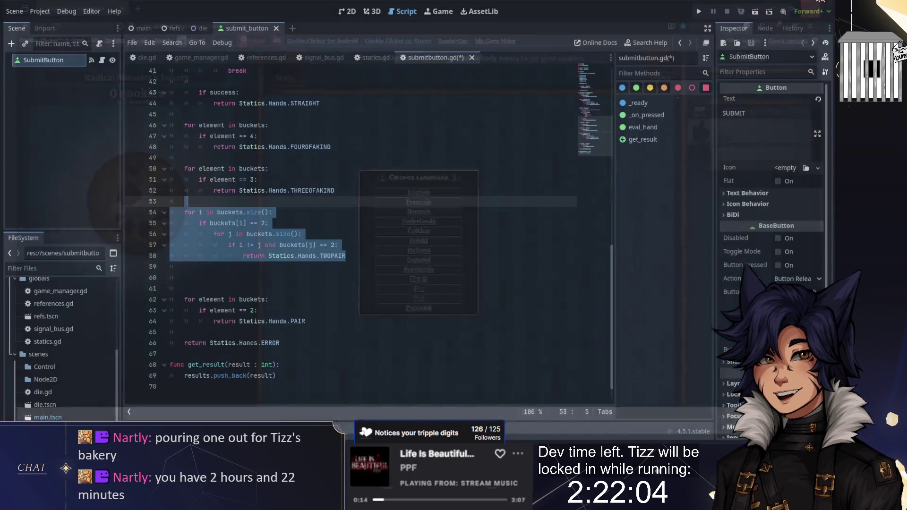
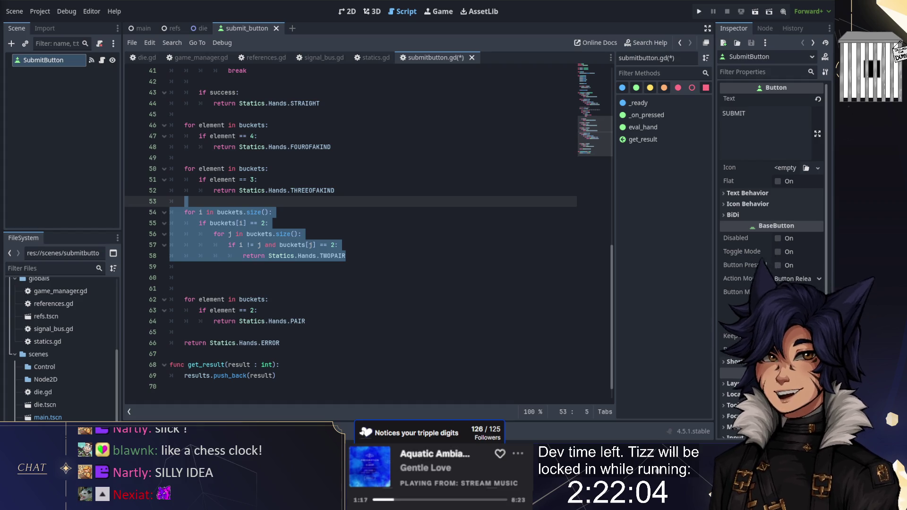
- Delete the extra blank lines below the TWOPAIR return in eval_hand
click(184, 277)
key(ctrl+F2)
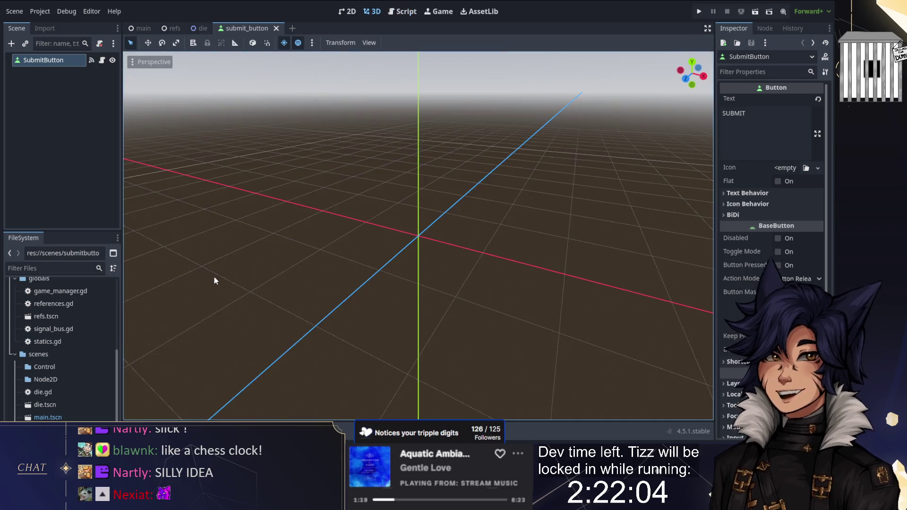
click(402, 11)
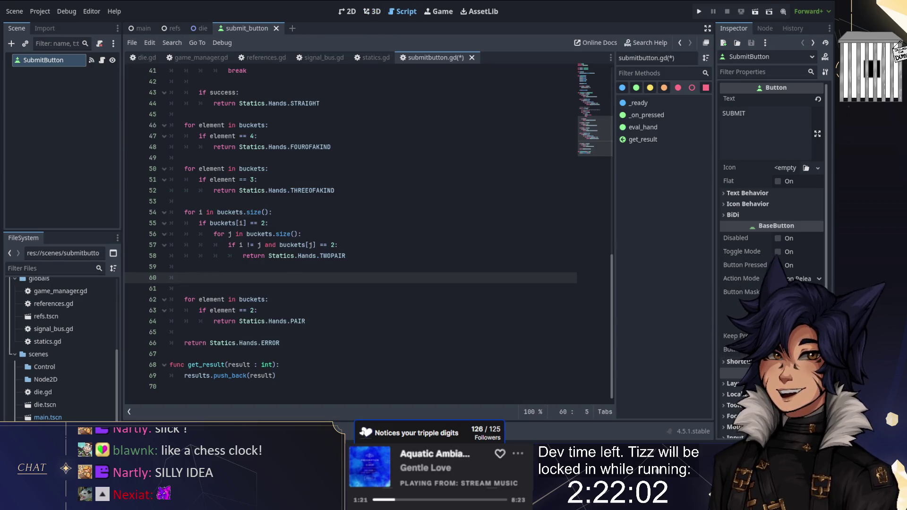
key(BackSpace)
key(BackSpace)
key(BackSpace)
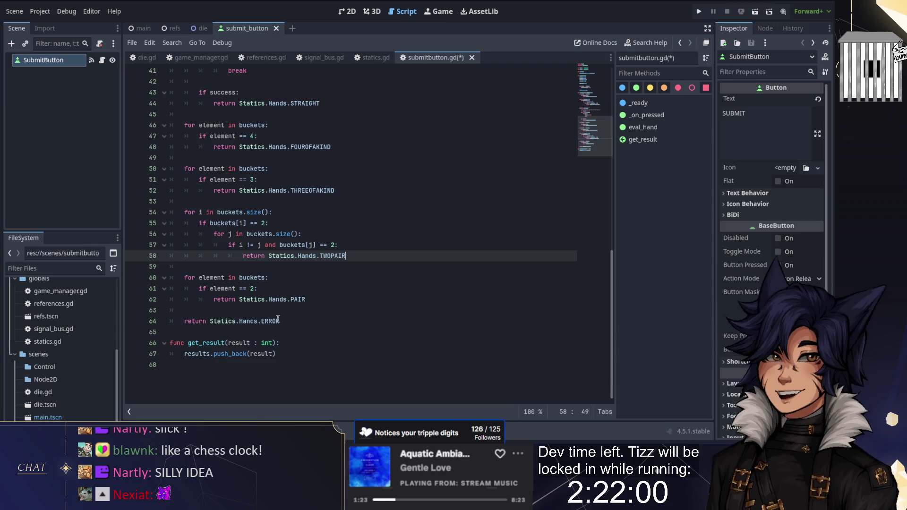
- Replace the final ERROR return with Statics.Hands.SMALLSTRAIGHT, then save and run the game
double_click(271, 321)
text(SMALL)
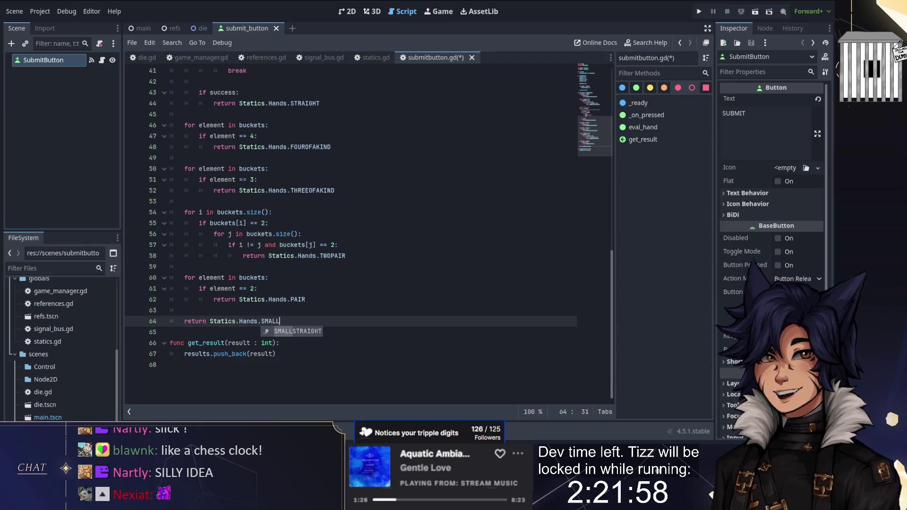
key(Return)
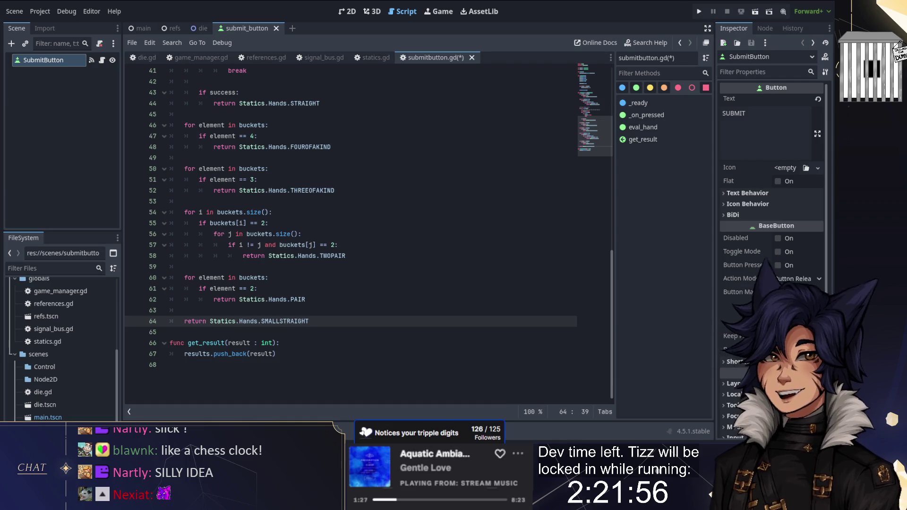
click(298, 310)
scroll(308, 280, up, 10)
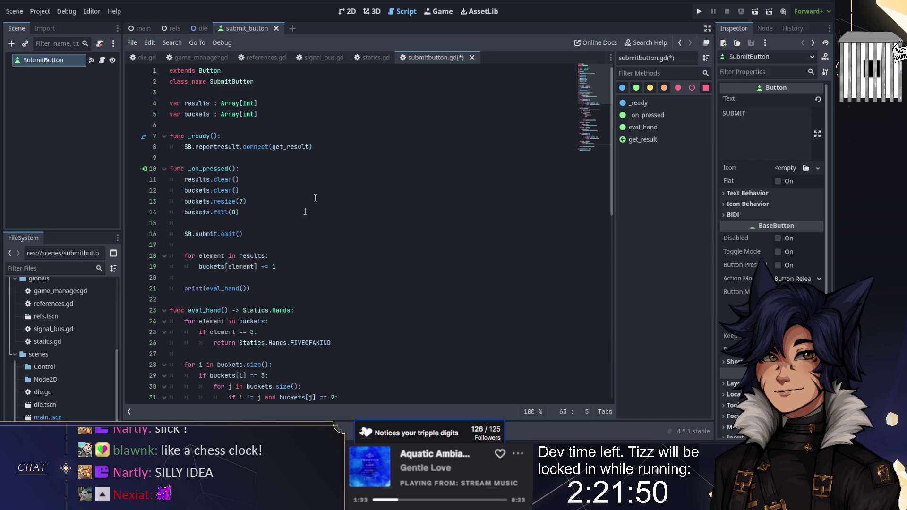
key(F5)
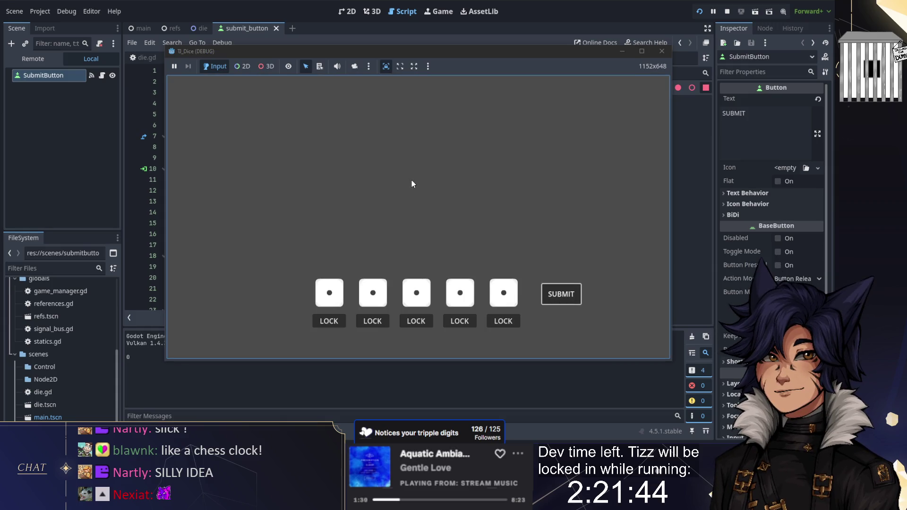
- Move the TJ_Dice game window aside and stop the running project with F8
drag(360, 50, 429, 47)
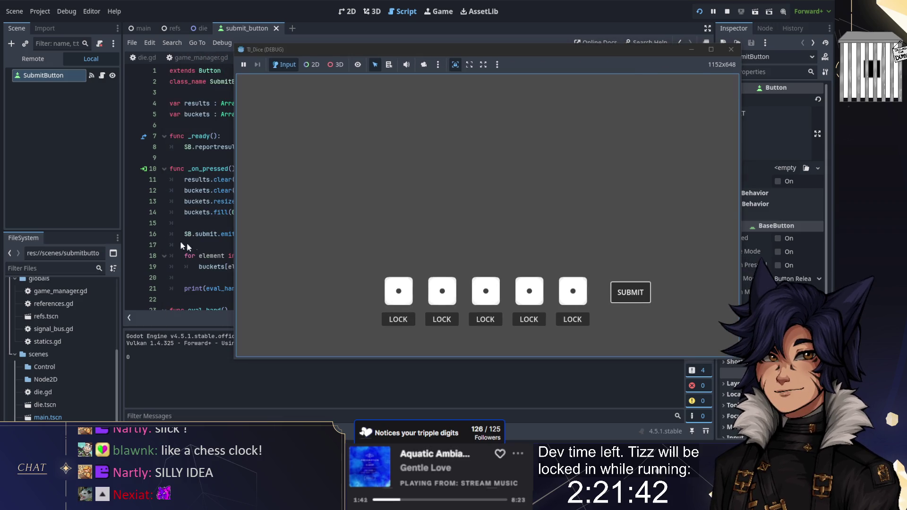
key(F8)
scroll(350, 188, down, 2)
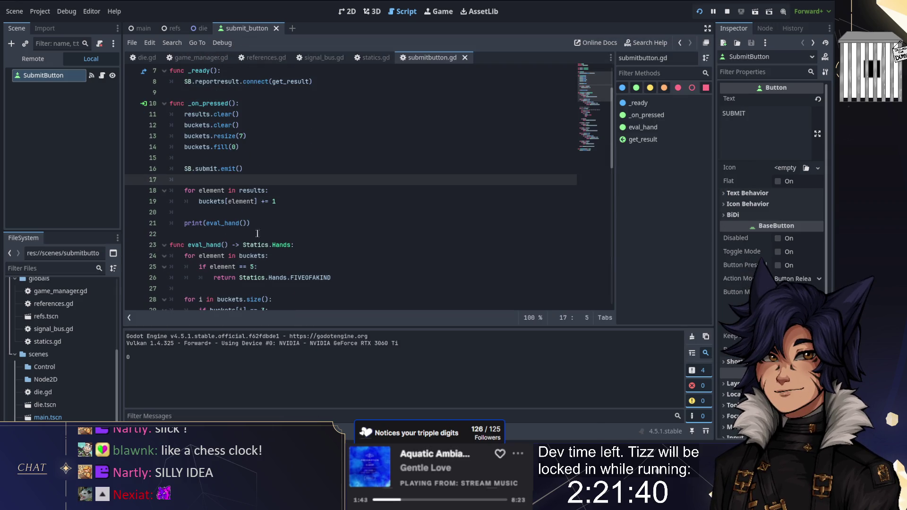
scroll(350, 189, up, 1)
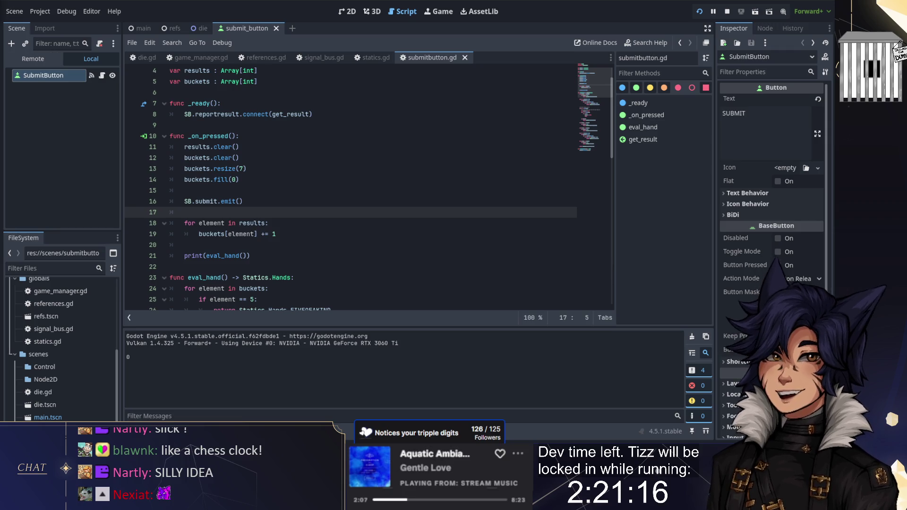
- Turn line 21 into var hand : Statics.Hands = eval_hand()
click(246, 256)
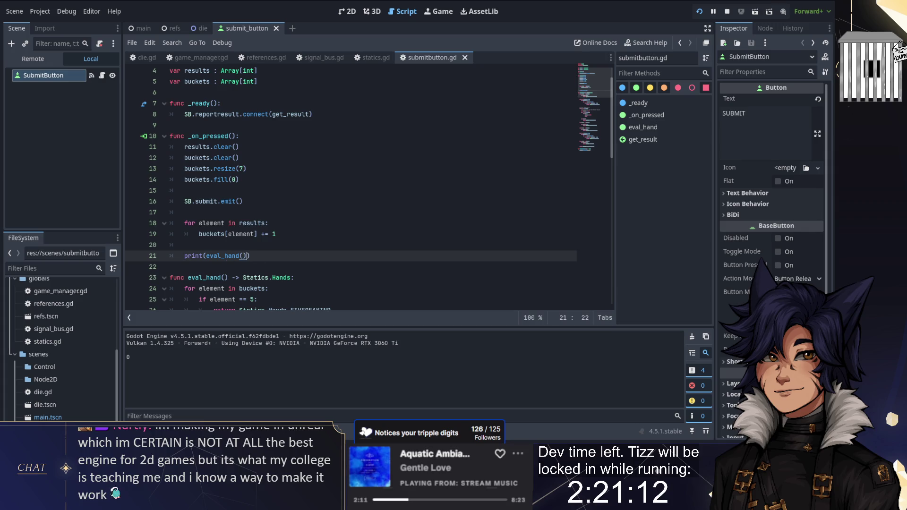
key(ctrl+shift+Left)
key(ctrl+shift+Left)
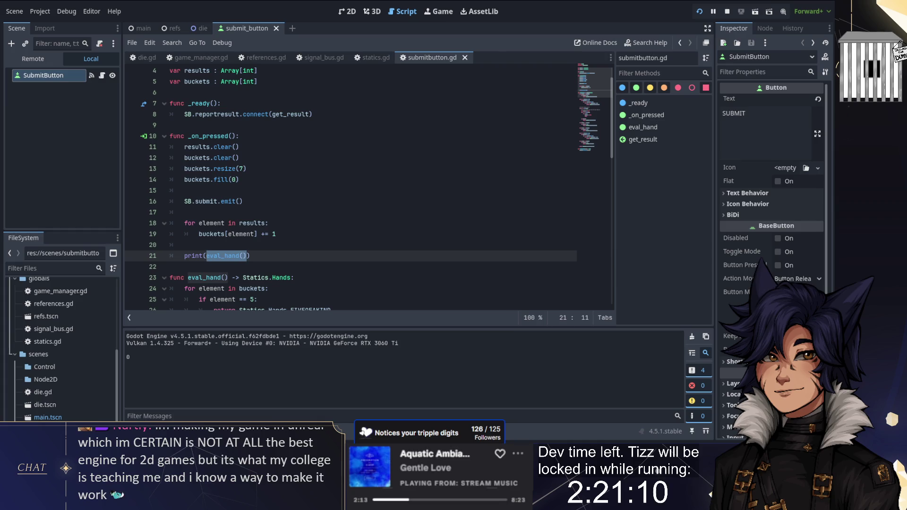
key(Left)
key(BackSpace)
key(BackSpace)
key(BackSpace)
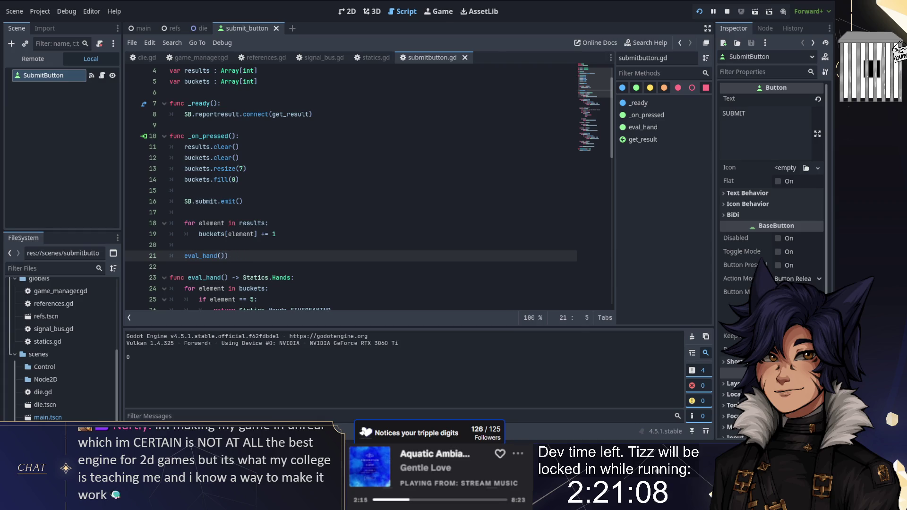
text(var hand =)
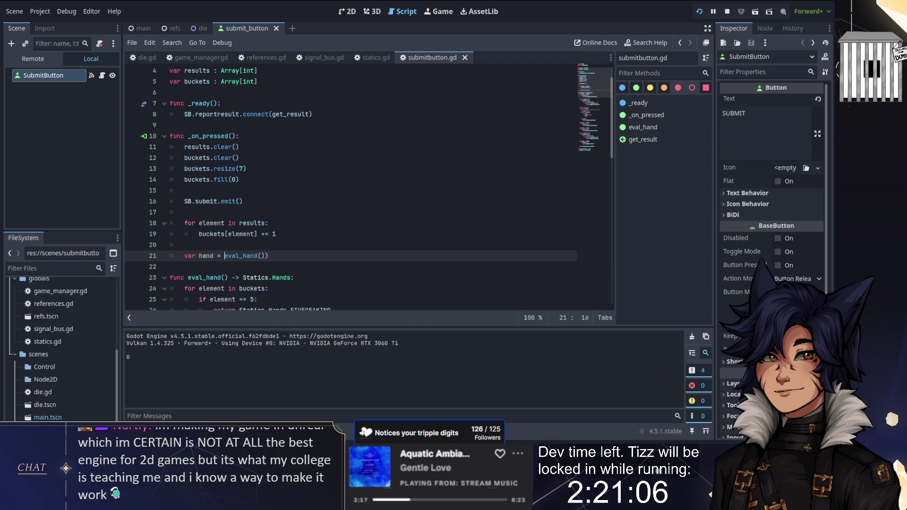
key(Escape)
key(End)
key(BackSpace)
click(220, 255)
text(: Statics.Hands)
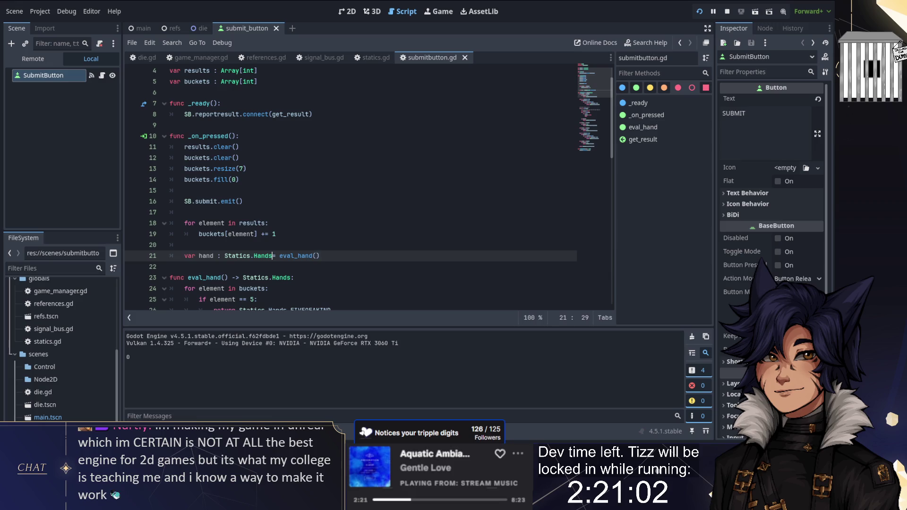
click(323, 256)
- Add print(Statics.Hands.keys()[hand]) below it and run the game
key(Return)
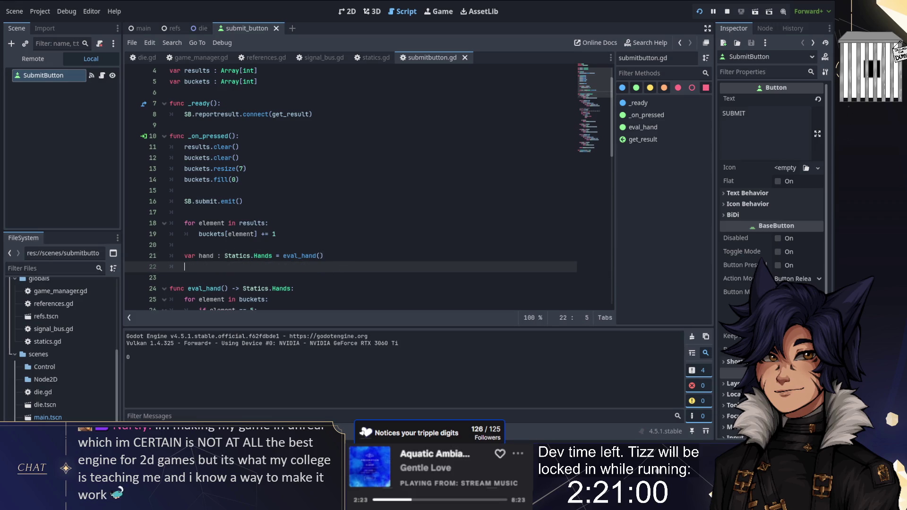
text(print(hand.keys)
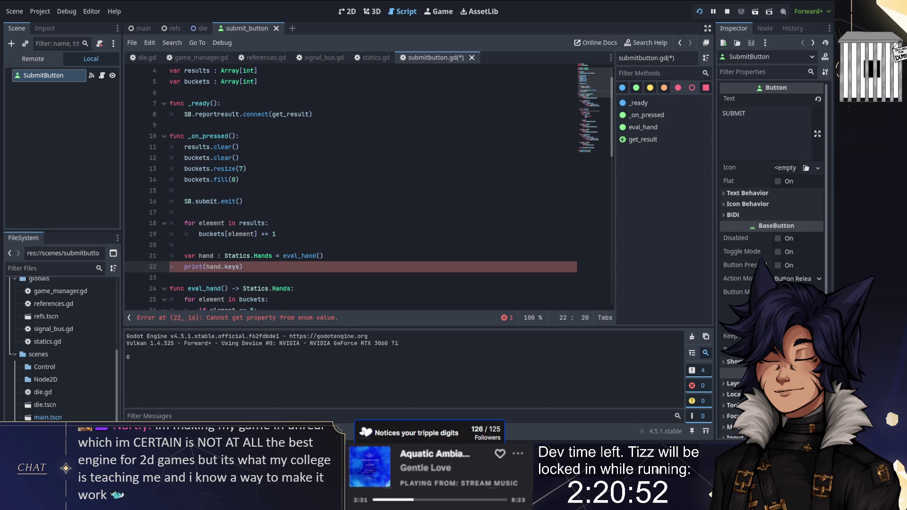
key(BackSpace)
key(BackSpace)
key(BackSpace)
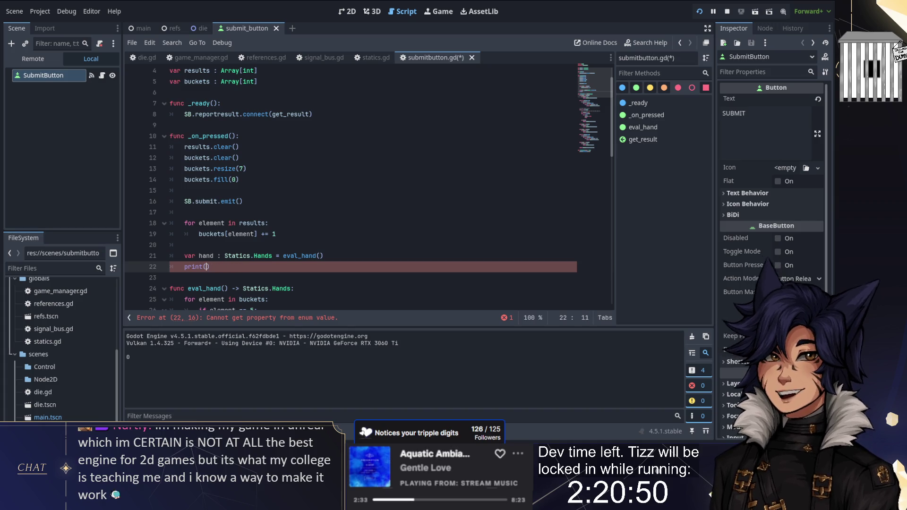
text(Statics.Hand)
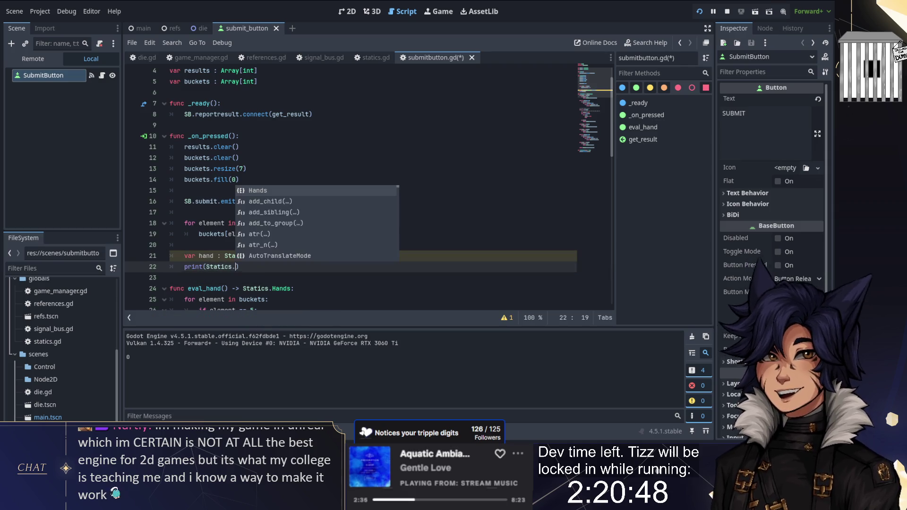
text(s.keys()
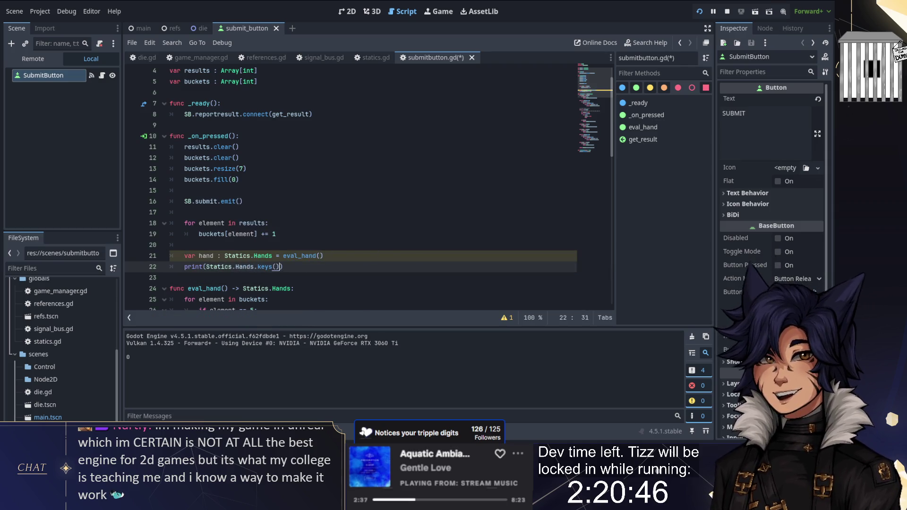
text())
key(BackSpace)
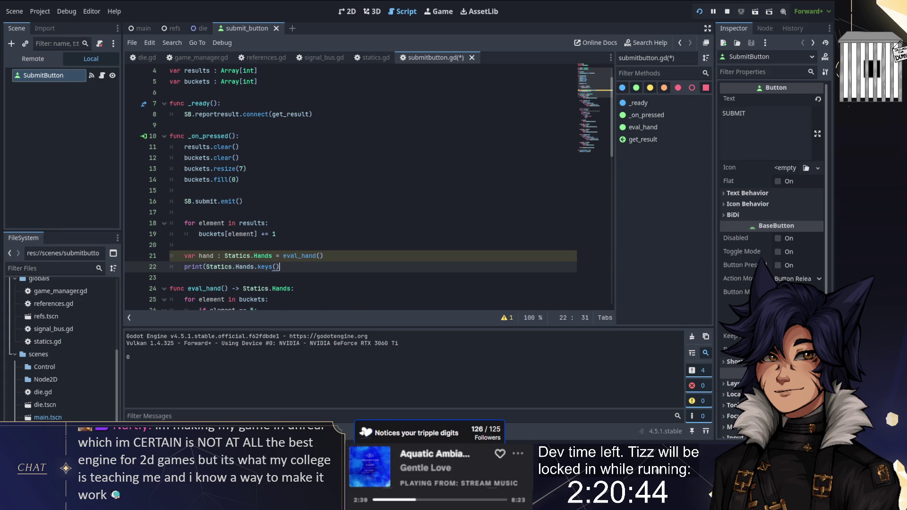
text(hand)))
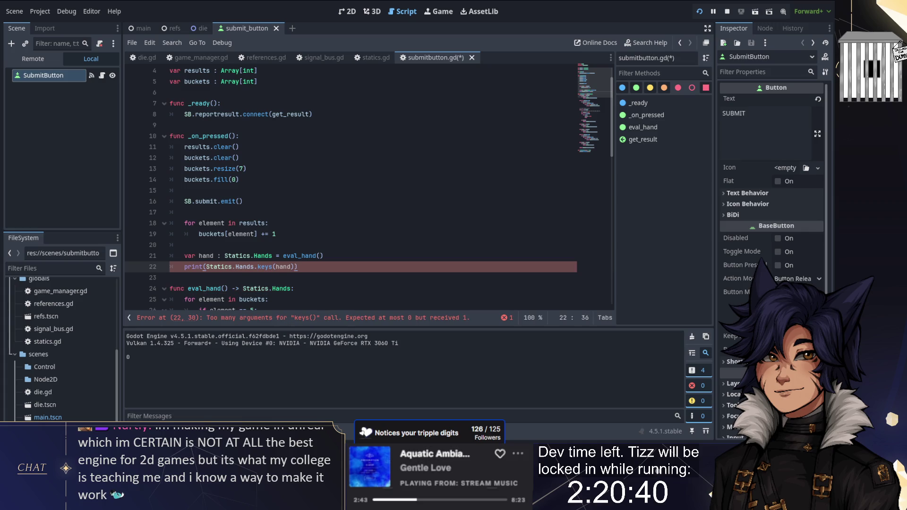
key(Left)
key(Left)
key(BackSpace)
key(BackSpace)
key(BackSpace)
key(BackSpace)
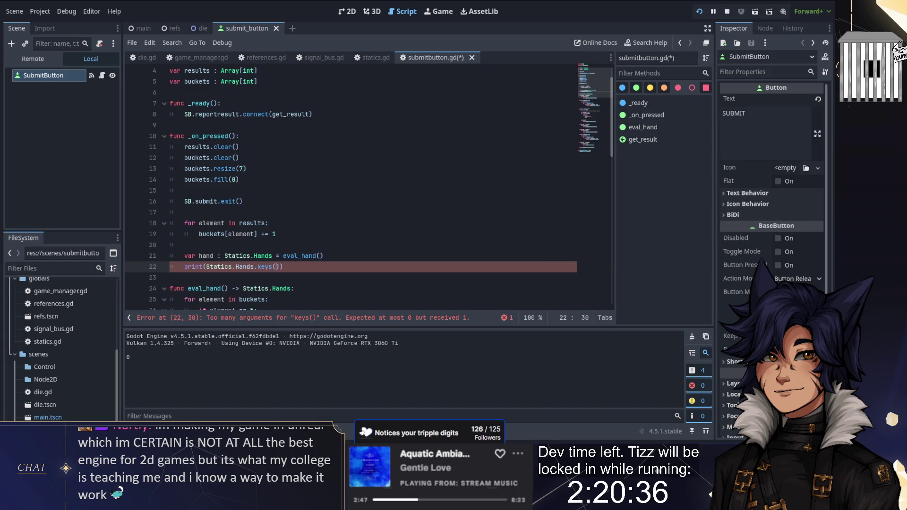
key(Right)
text([hand)
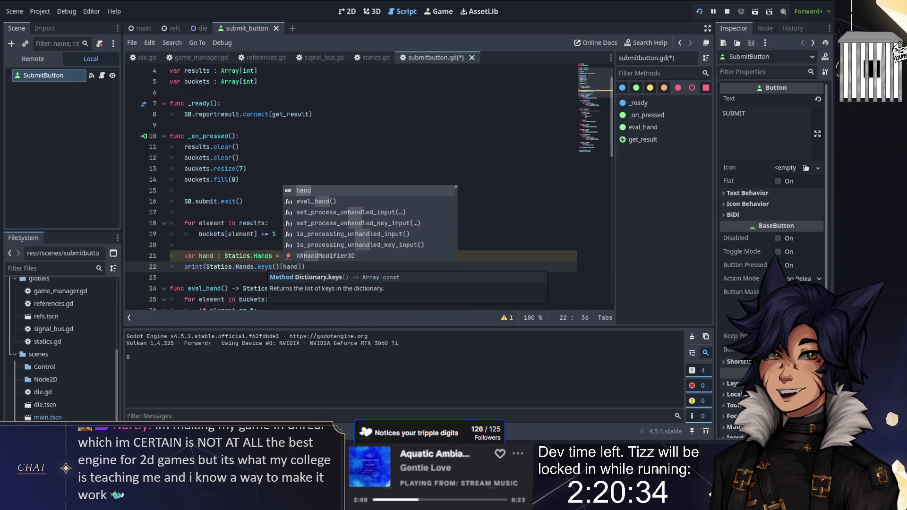
key(Escape)
key(Up)
key(Up)
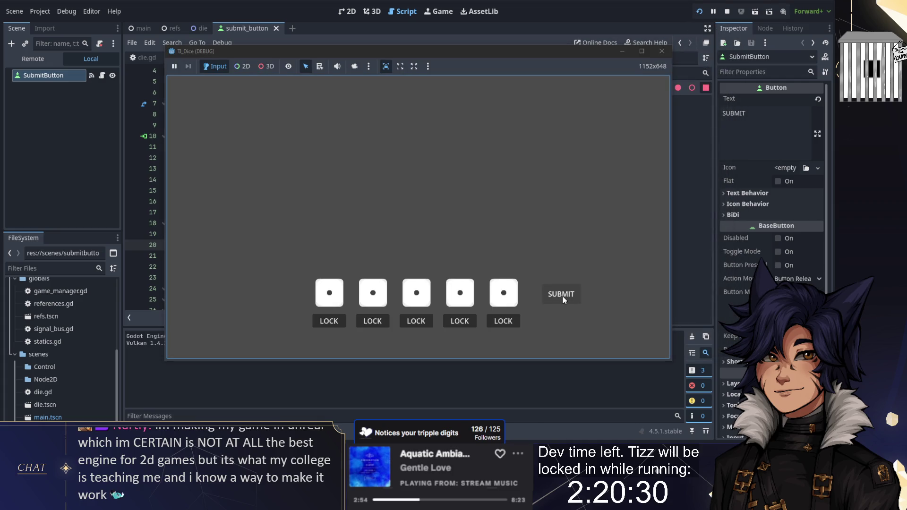
- Submit several hands in the dice game until a TWOPAIR is logged
click(563, 297)
drag(406, 57, 411, 37)
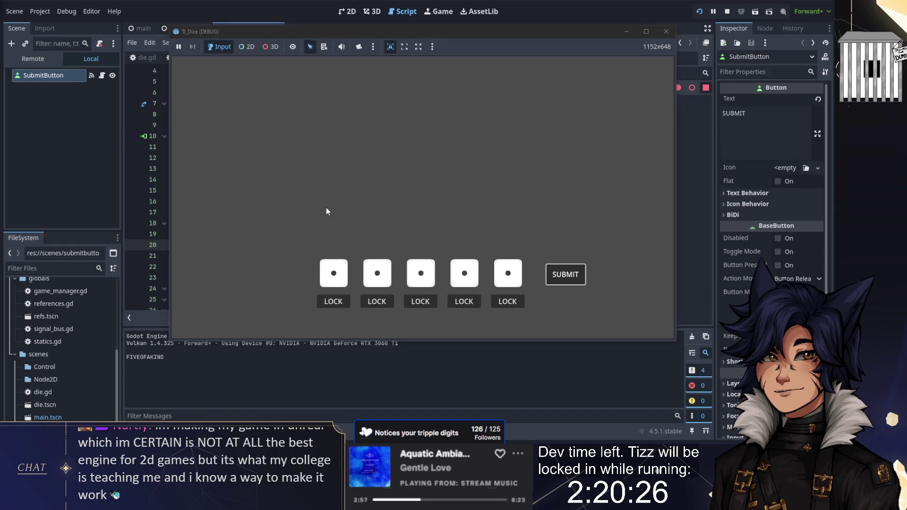
click(566, 276)
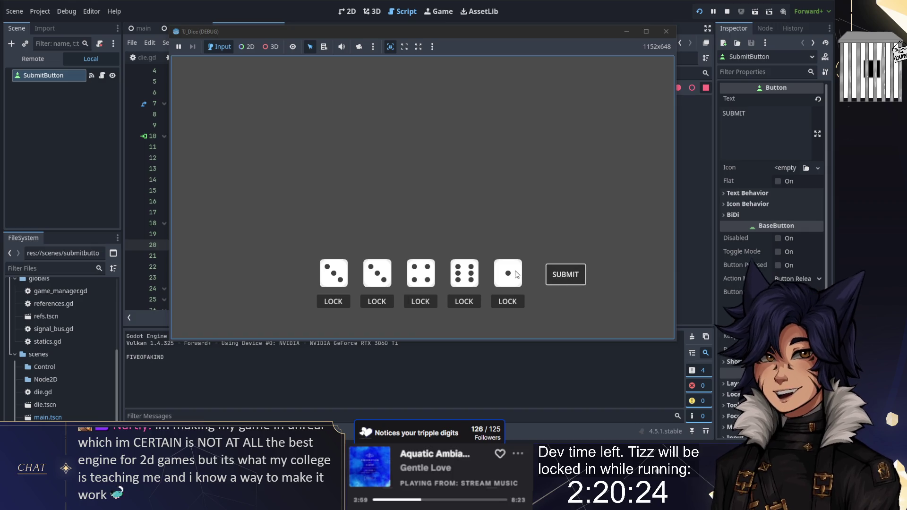
click(566, 279)
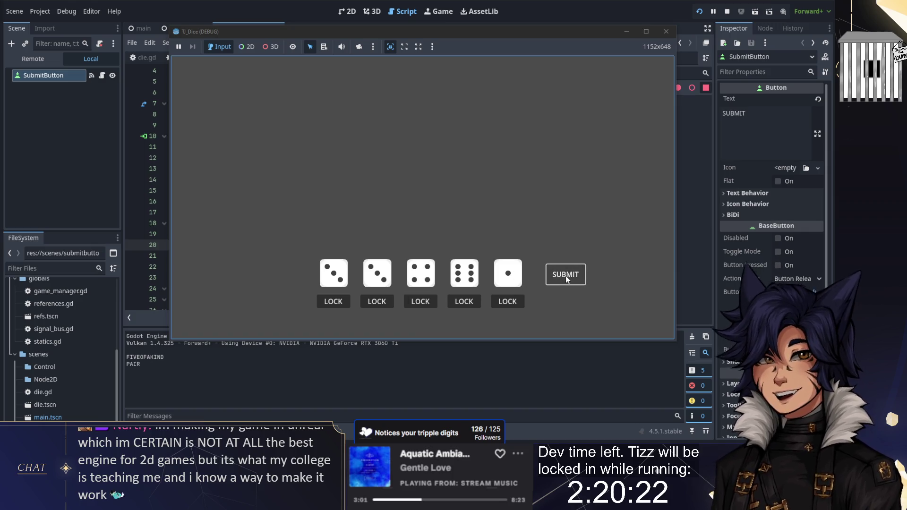
click(565, 276)
click(563, 274)
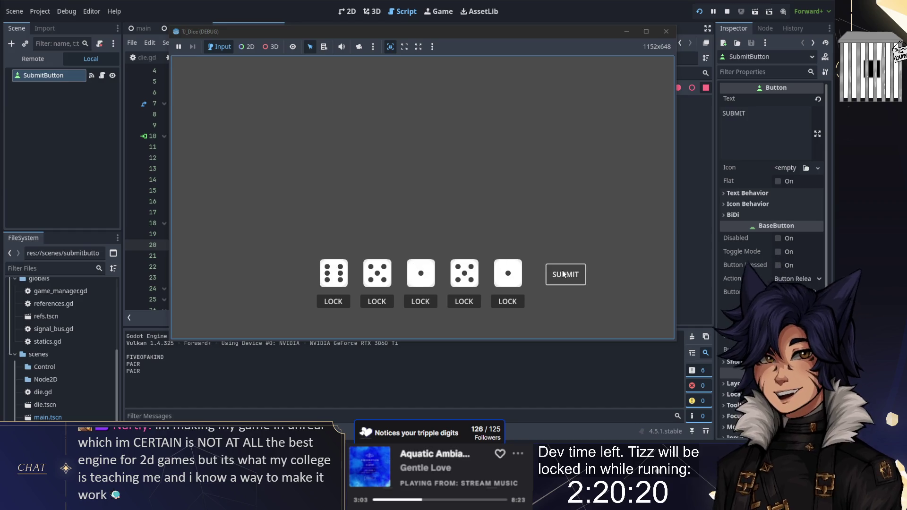
click(564, 273)
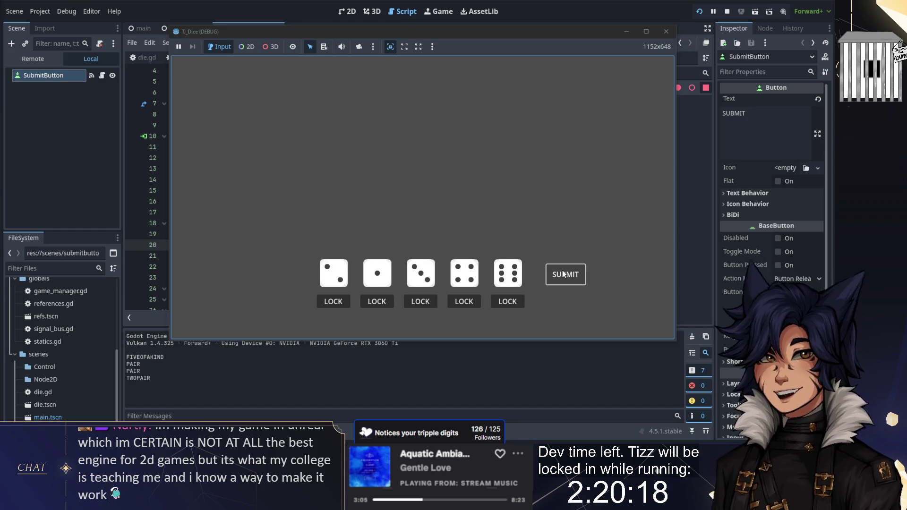
- Lock the first four dice and submit to score SMALLSTRAIGHT, then return to submitbutton.gd
click(467, 301)
click(420, 301)
click(377, 301)
click(326, 302)
click(565, 274)
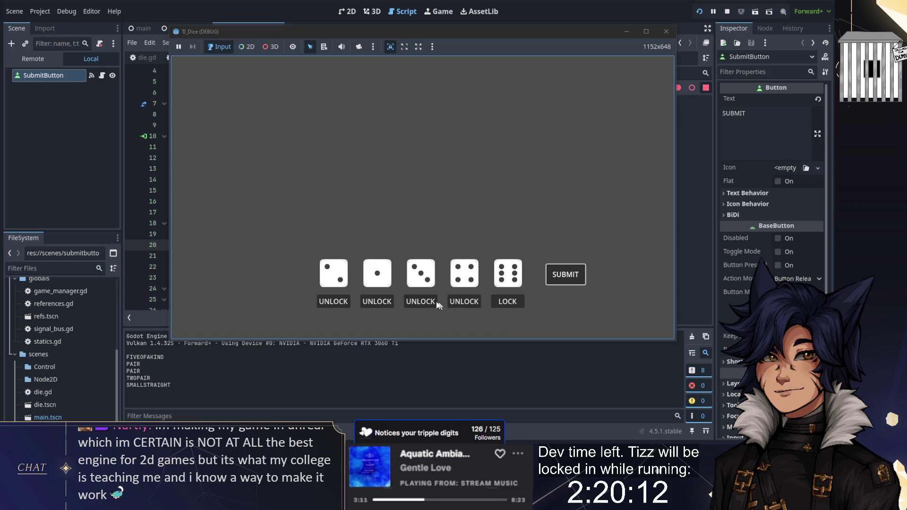
click(565, 274)
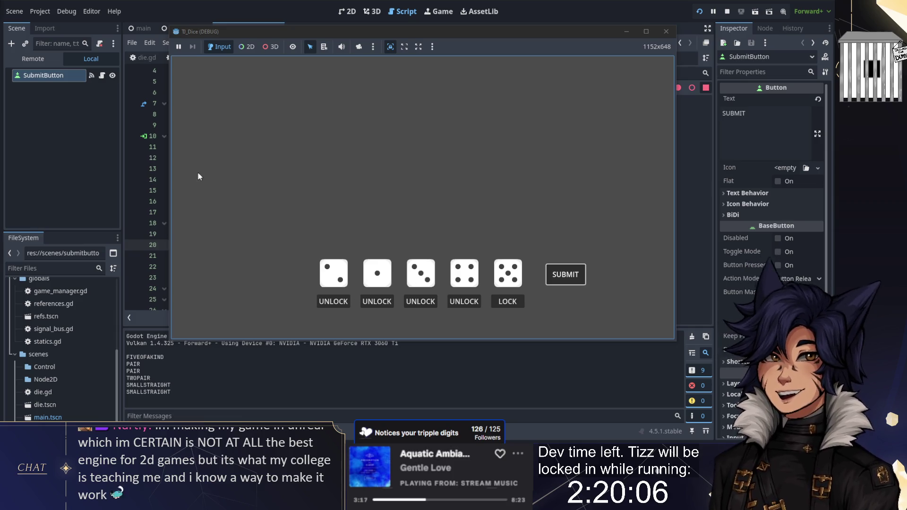
click(140, 164)
click(270, 188)
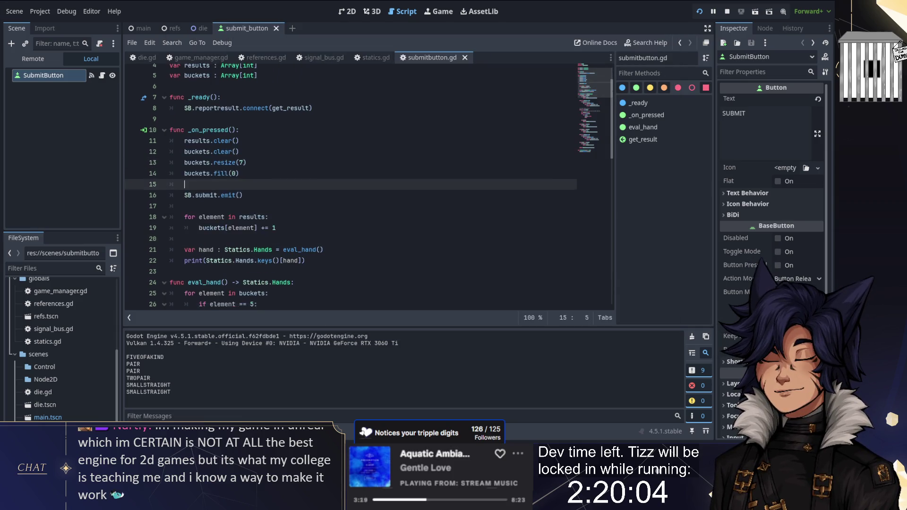
- Break on line 38, run and submit to hit it, step over once, then stop debugging
scroll(270, 188, down, 7)
scroll(270, 187, down, 2)
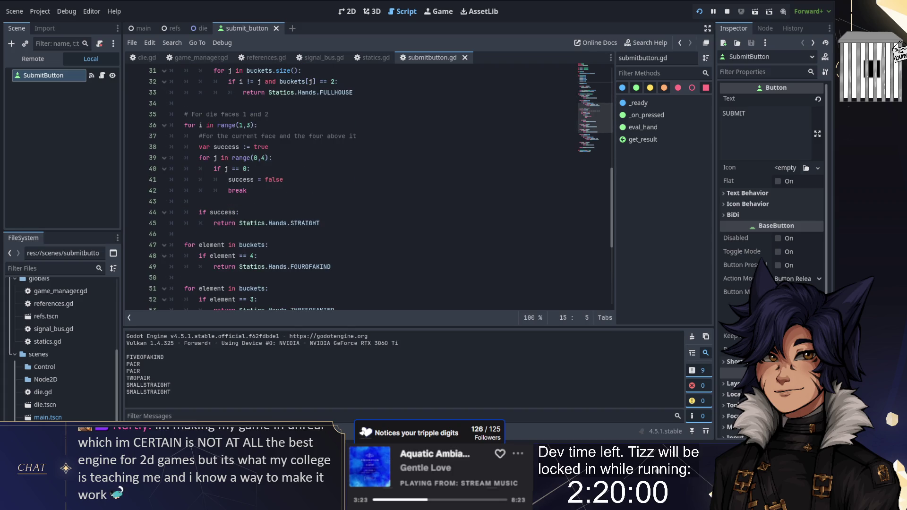
click(133, 146)
key(F5)
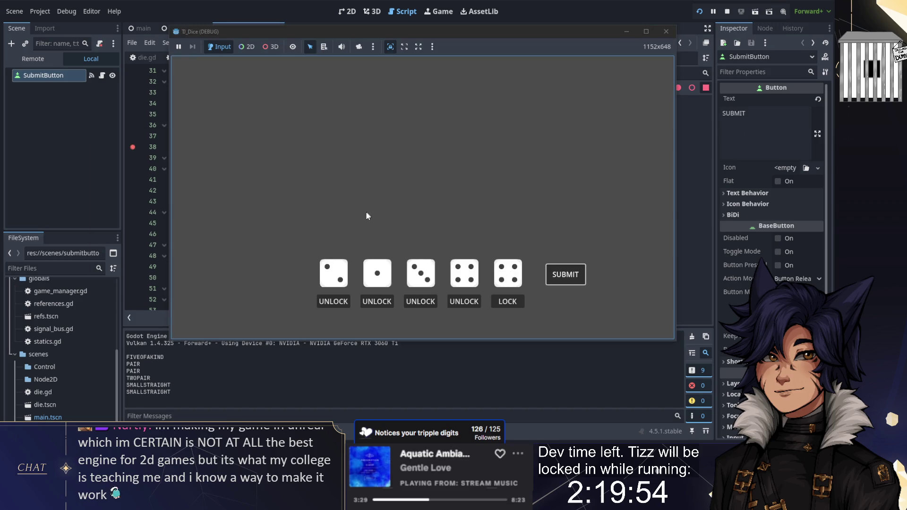
key(space)
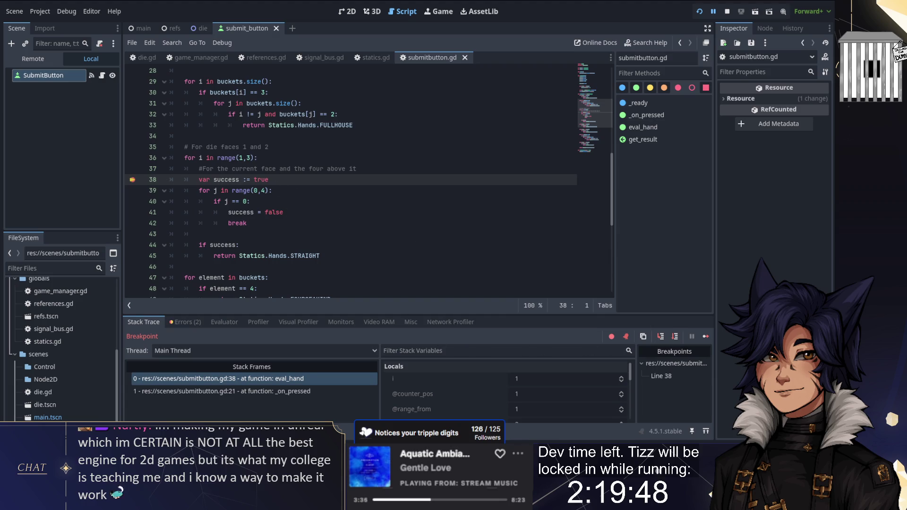
mouse_move(200, 159)
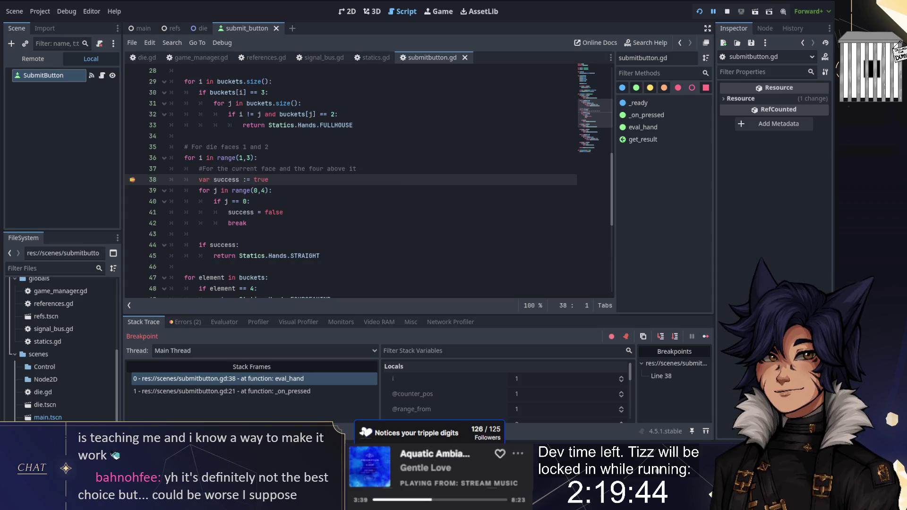
click(661, 337)
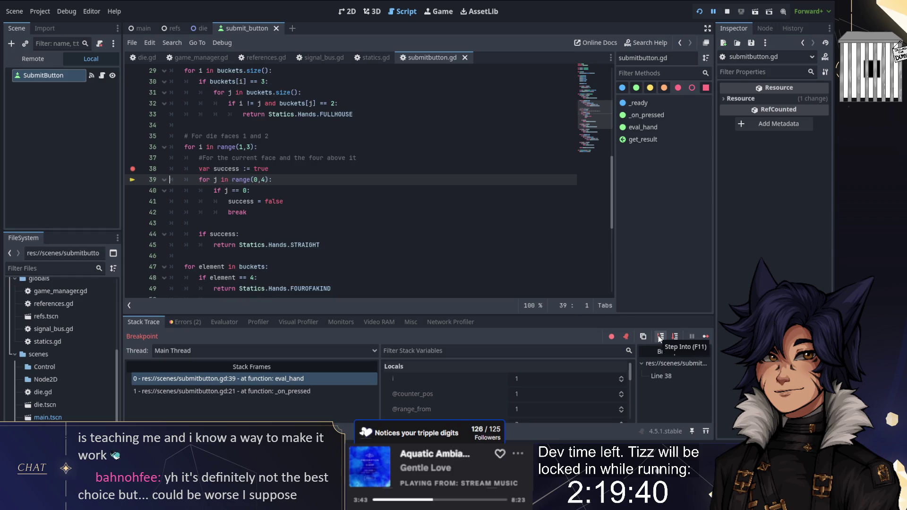
click(726, 11)
click(227, 191)
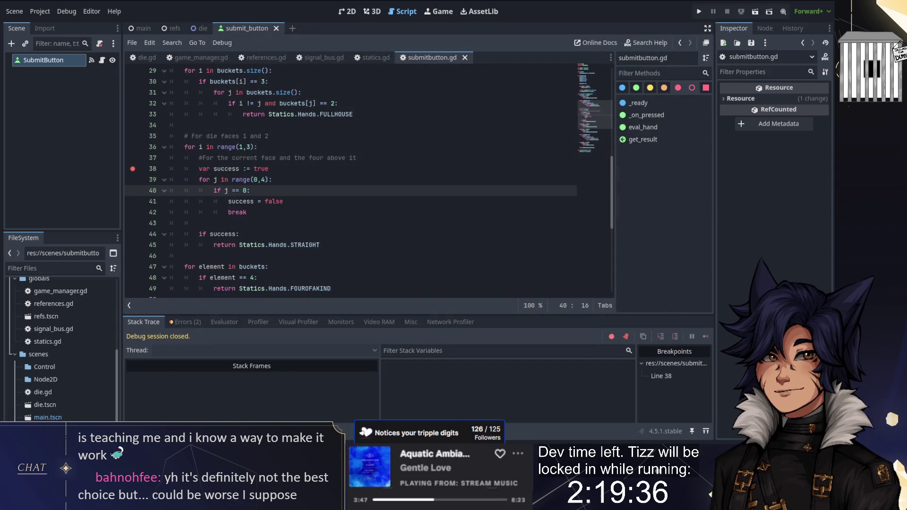
- Change line 40 to test buckets[i + j] == 0 and toggle off the line 38 breakpoint with F9
key(shift+Left)
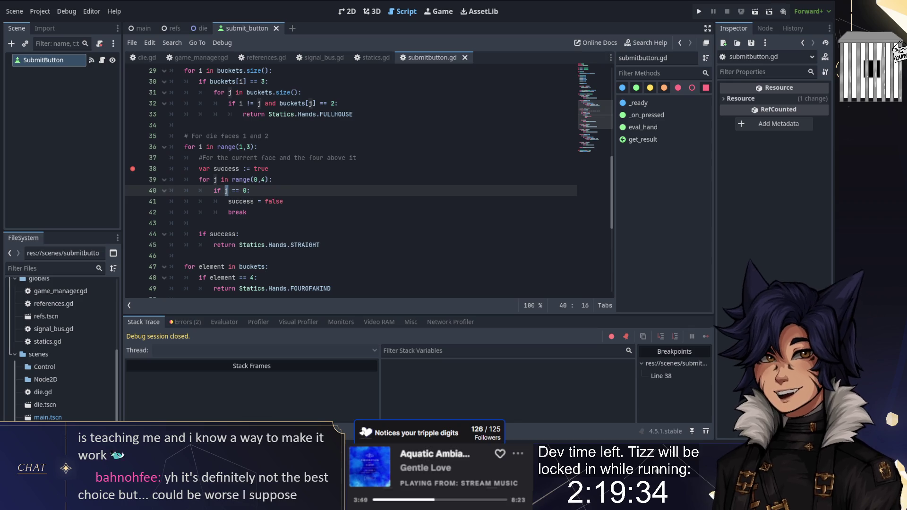
text(buckets[i)
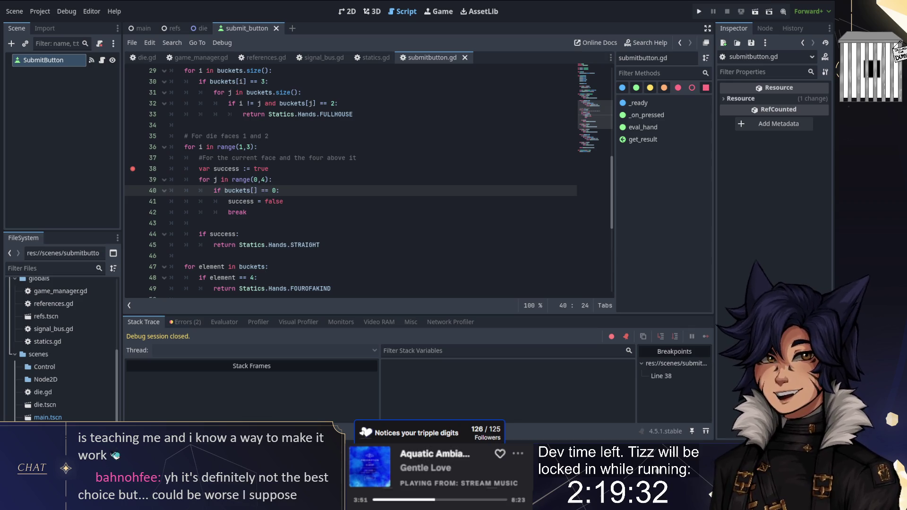
text( + j)
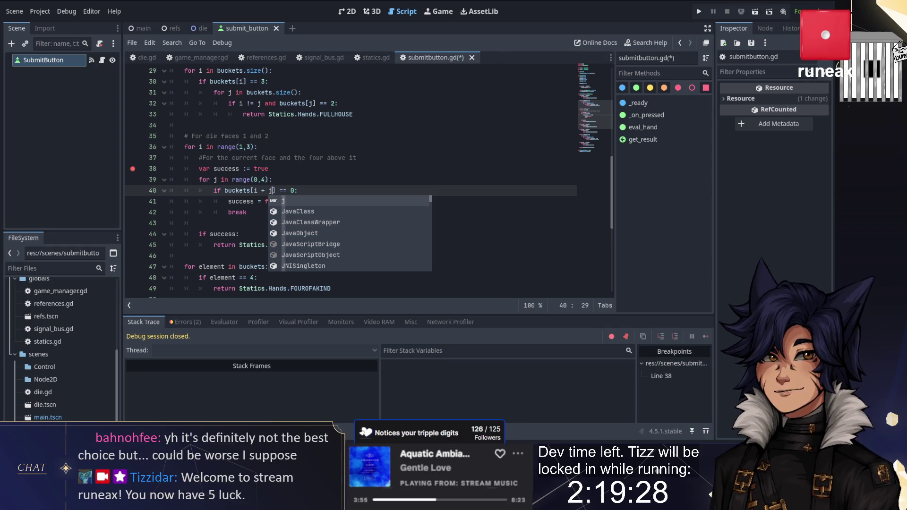
click(284, 169)
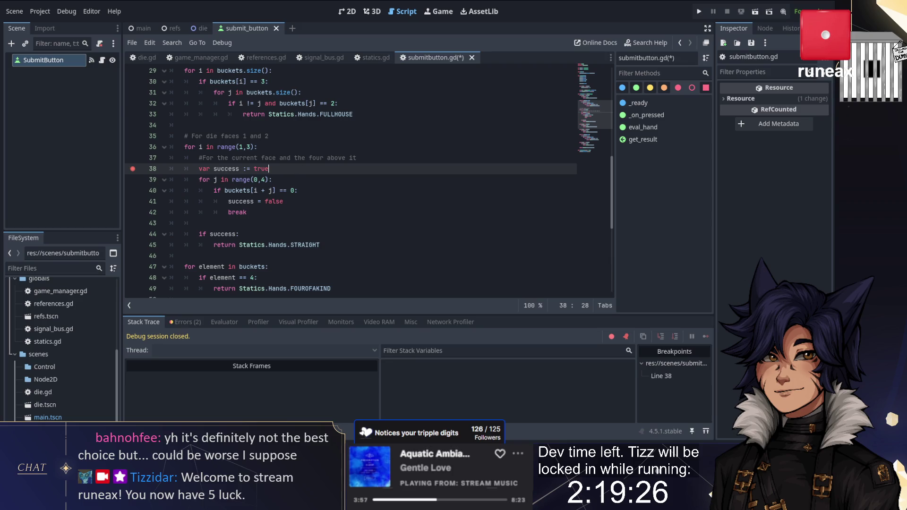
key(F9)
click(321, 180)
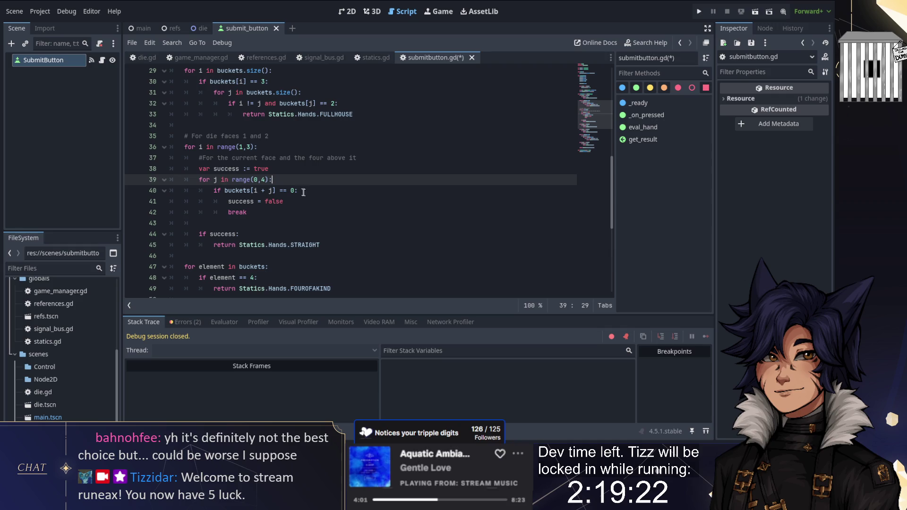
- Run the project with the fixed straight check, then switch to the Mix It Up users list
click(700, 12)
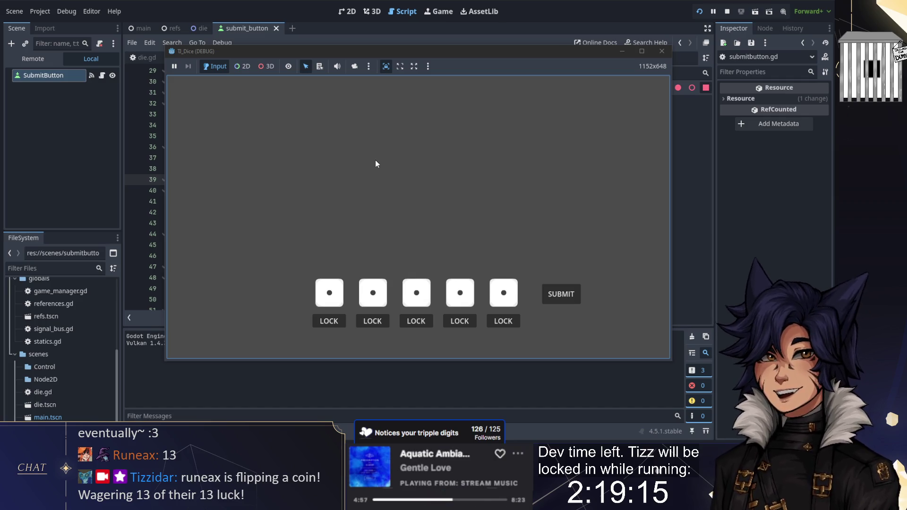
key(alt+Tab)
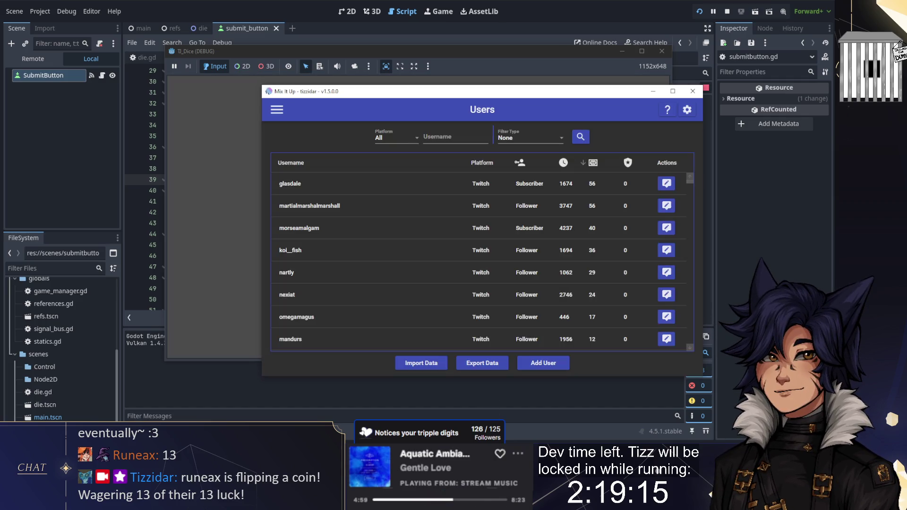
- Toggle the luck column sort repeatedly to rank users, then bring the TJ_Dice window forward
click(594, 165)
click(594, 165)
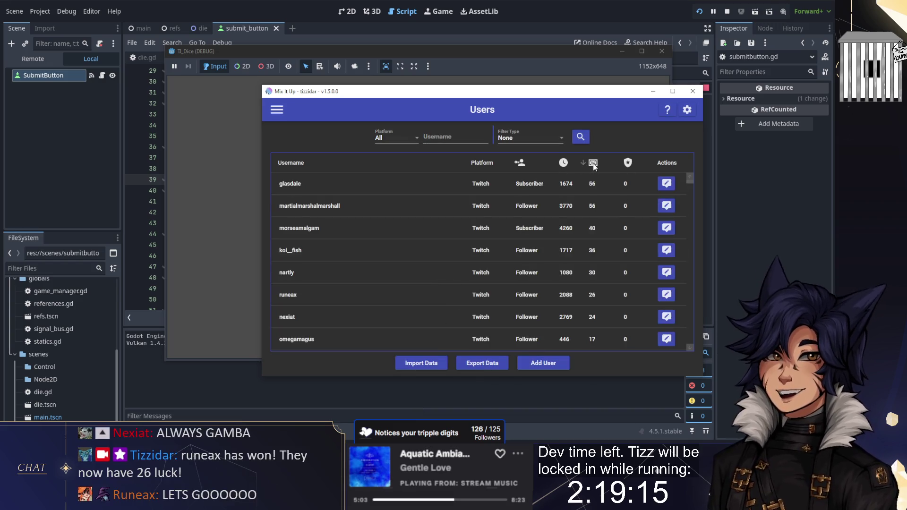
click(594, 165)
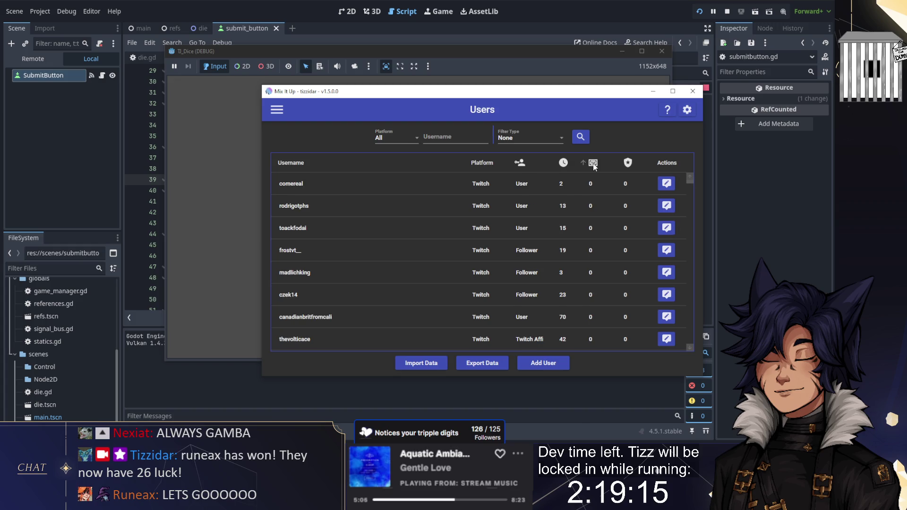
click(594, 165)
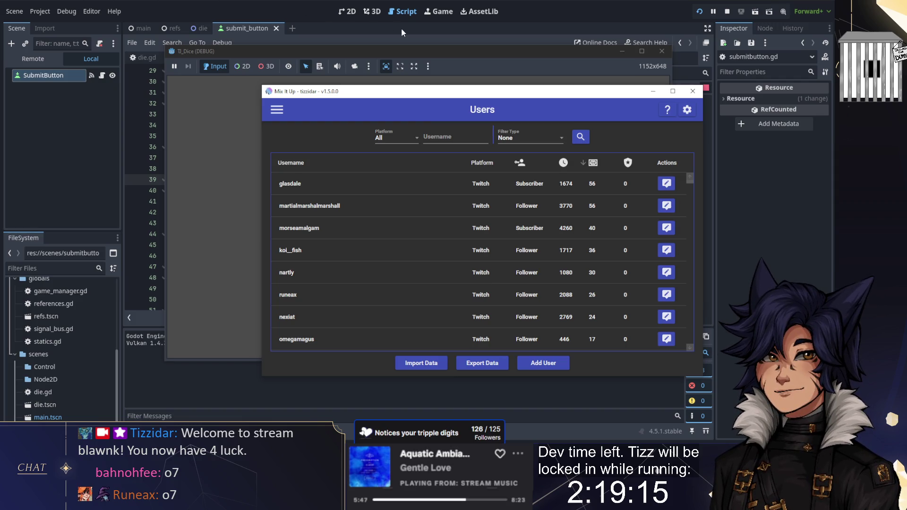
click(584, 163)
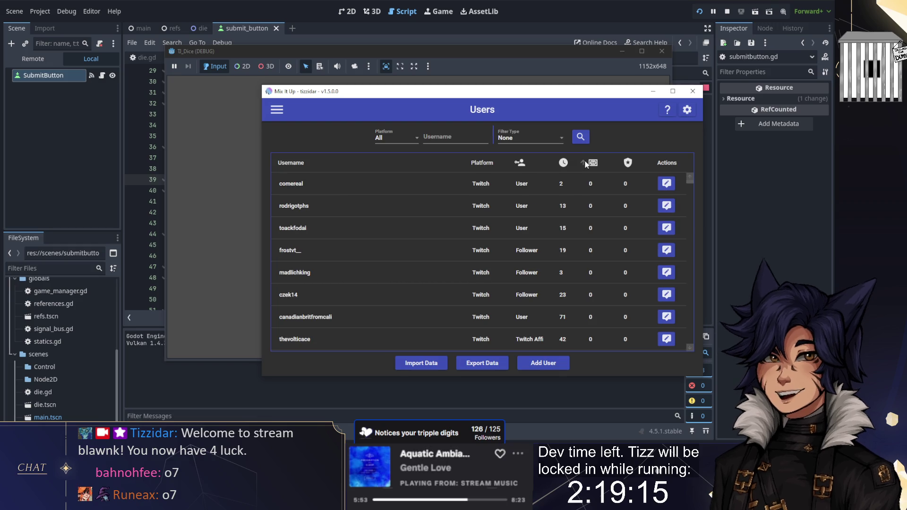
click(585, 163)
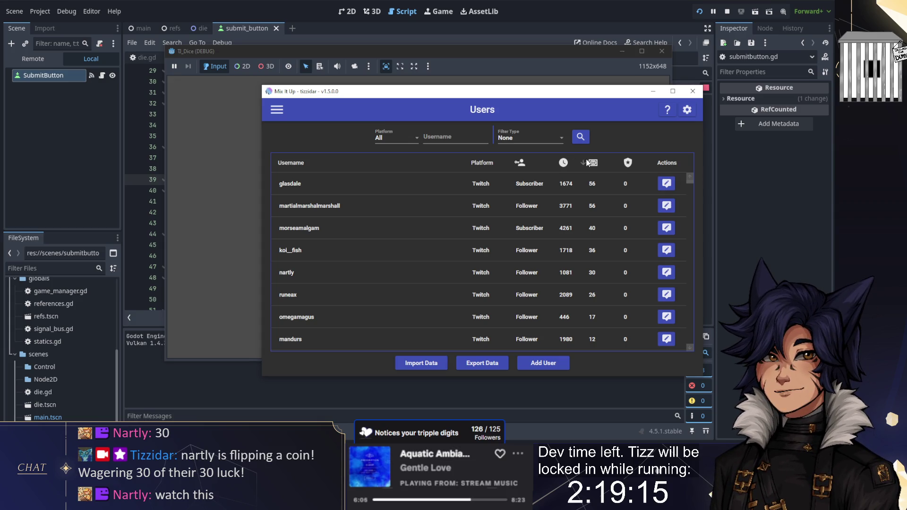
click(584, 162)
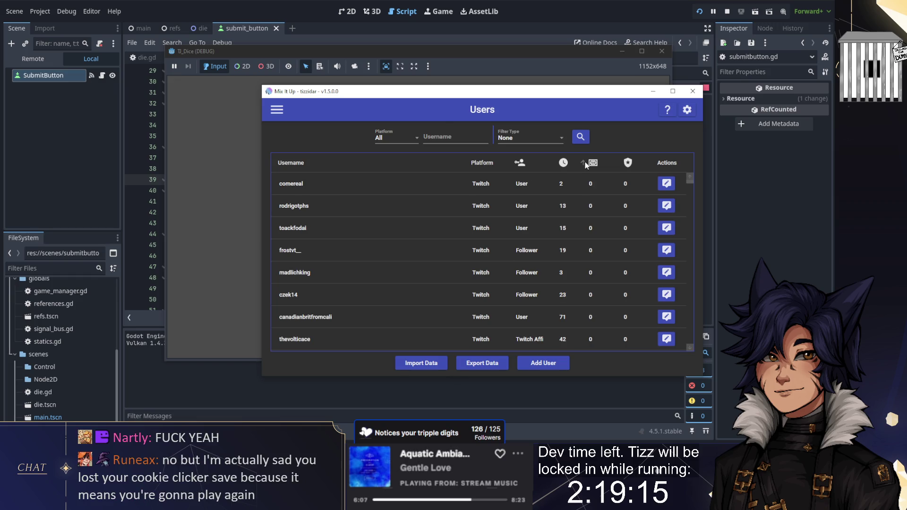
click(584, 162)
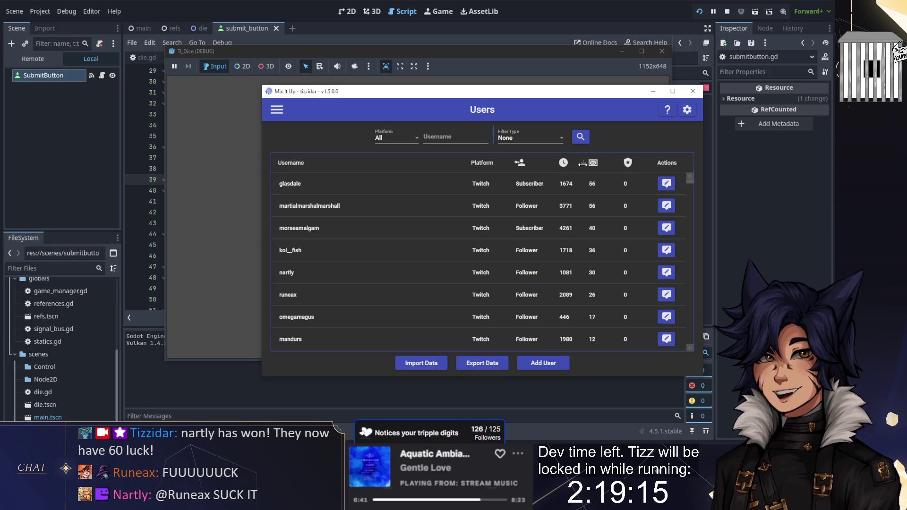
click(585, 164)
click(584, 163)
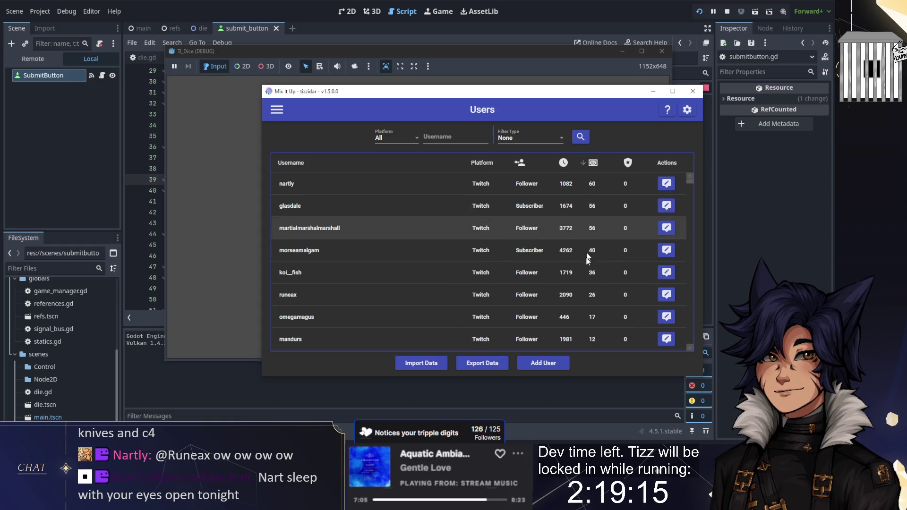
scroll(596, 307, down, 10)
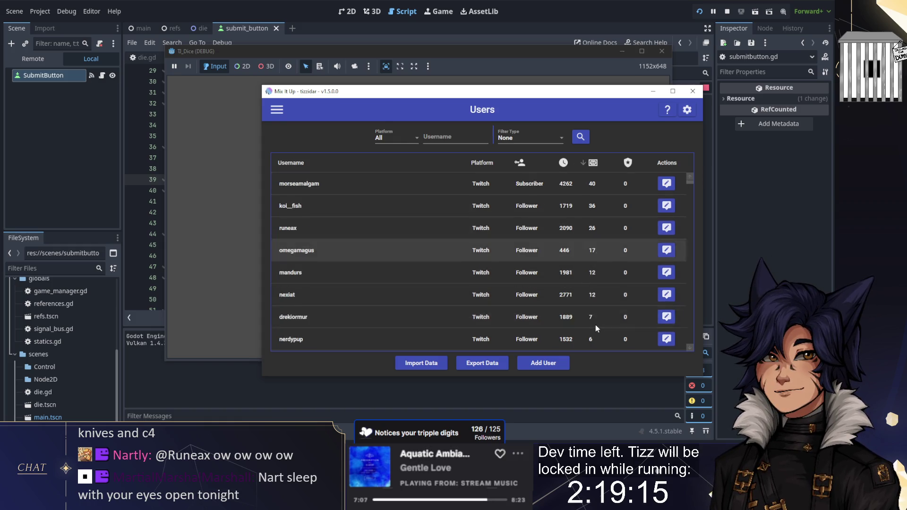
scroll(594, 322, up, 10)
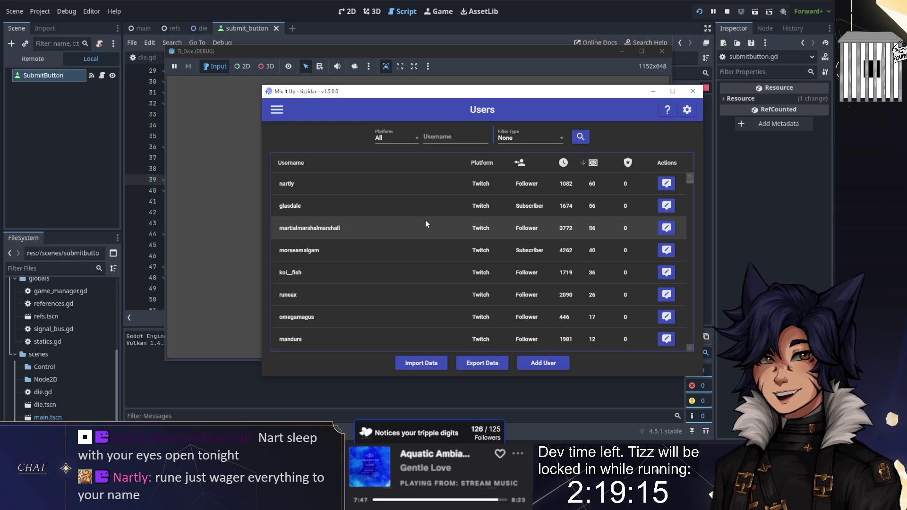
click(198, 166)
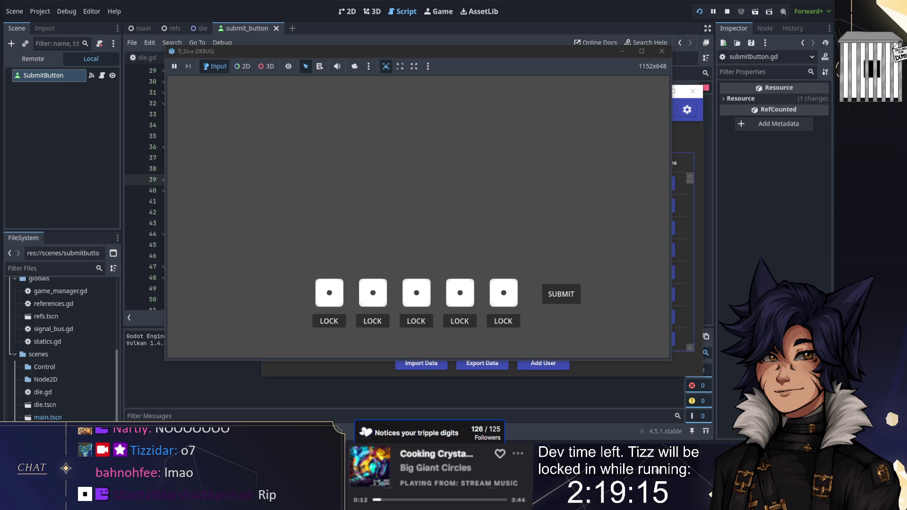
- Lock the first, second, fourth and fifth dice and submit, logging STRAIGHT
click(557, 305)
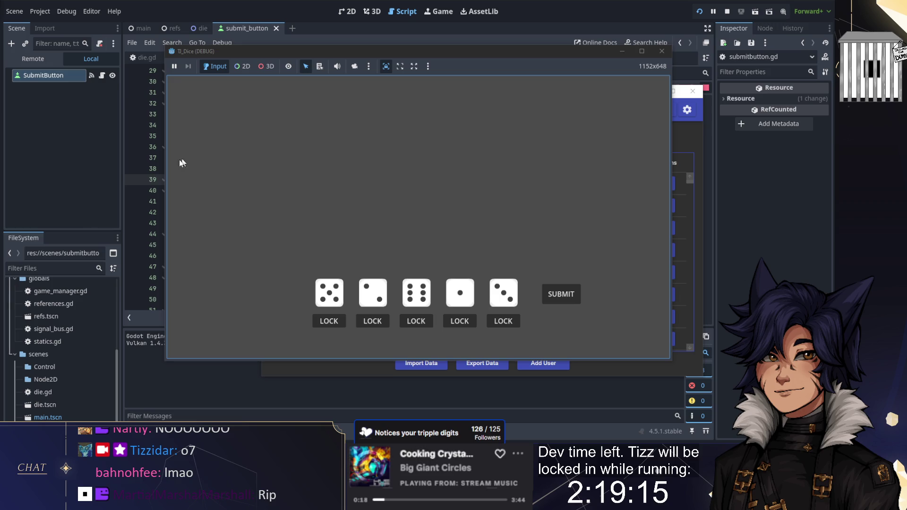
click(337, 321)
click(373, 321)
click(461, 322)
click(503, 321)
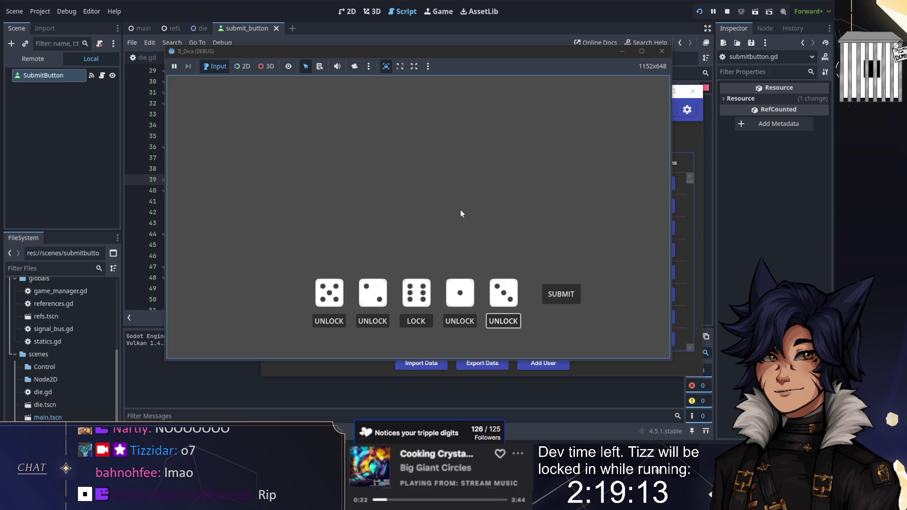
click(560, 296)
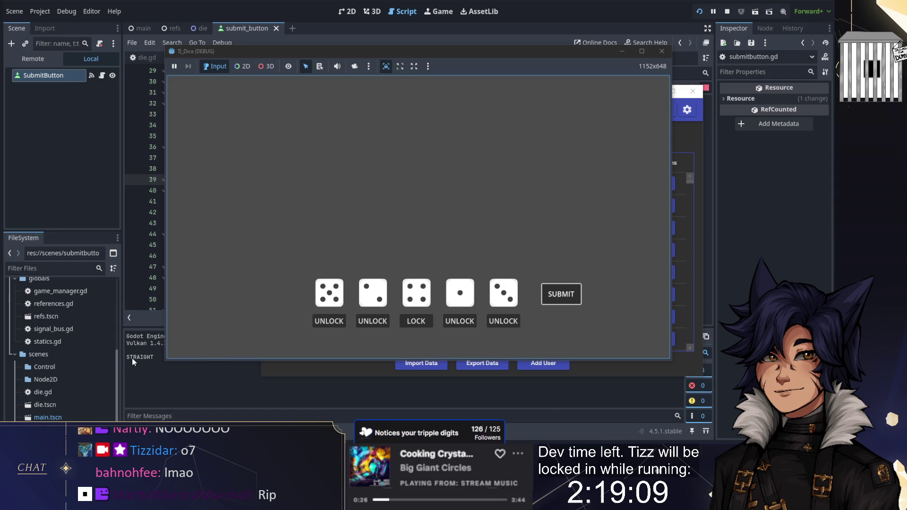
- Unlock the fourth die, lock the third, submit another STRAIGHT, and stop the game
click(459, 321)
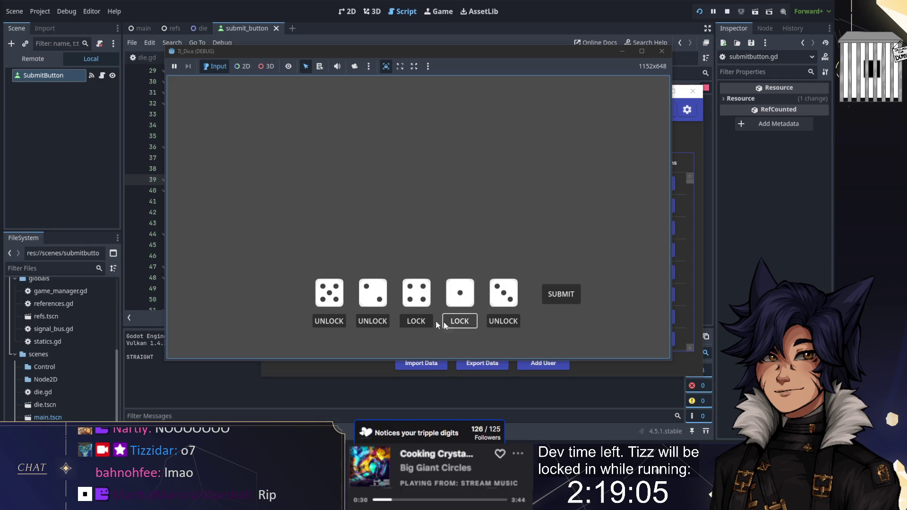
click(416, 321)
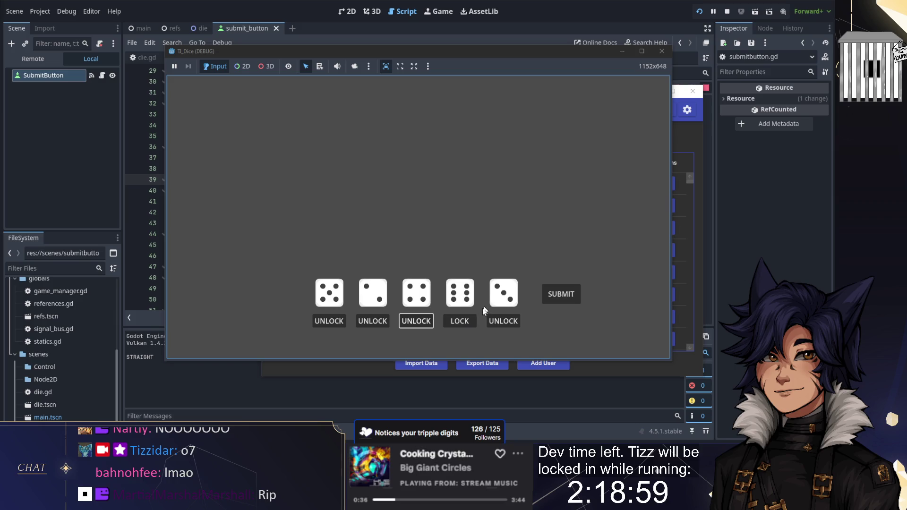
click(550, 296)
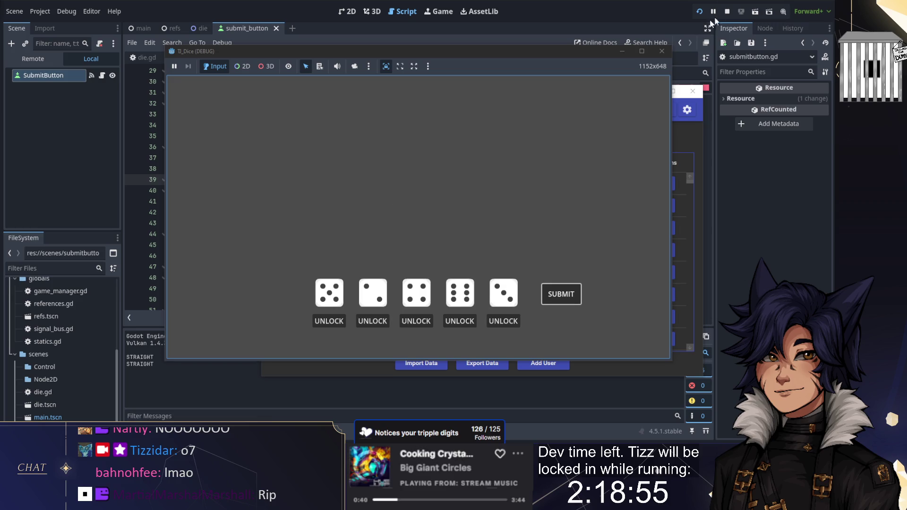
click(727, 11)
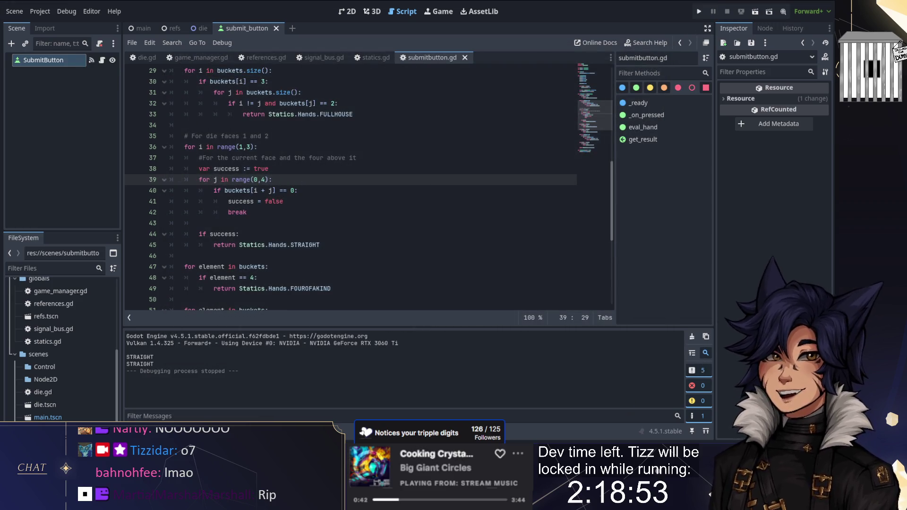
- Collapse the bottom output panel with Ctrl+J and switch to the 3D workspace with Ctrl+F2
scroll(370, 213, down, 5)
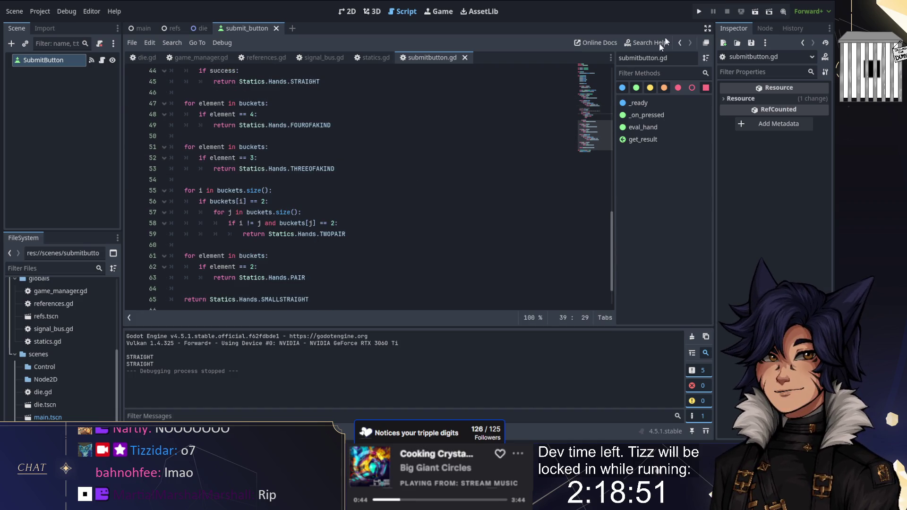
scroll(368, 189, down, 1)
scroll(368, 189, up, 3)
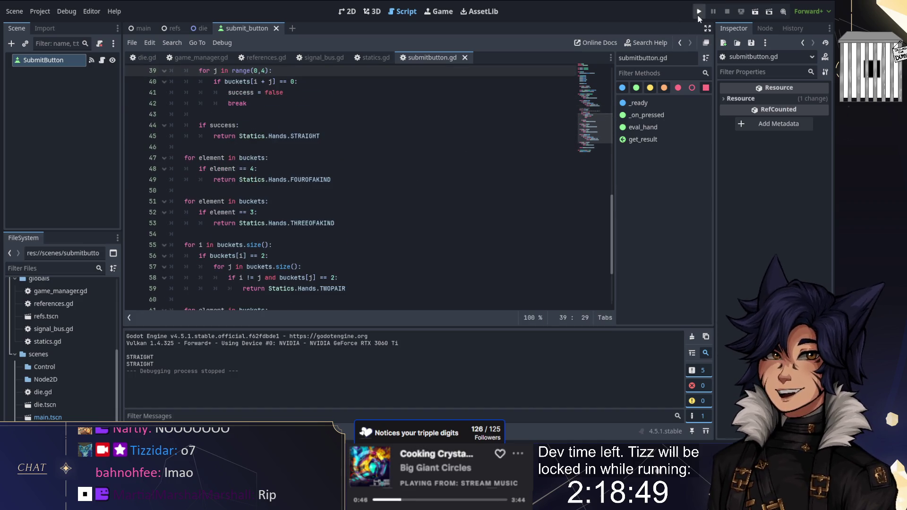
scroll(369, 189, up, 2)
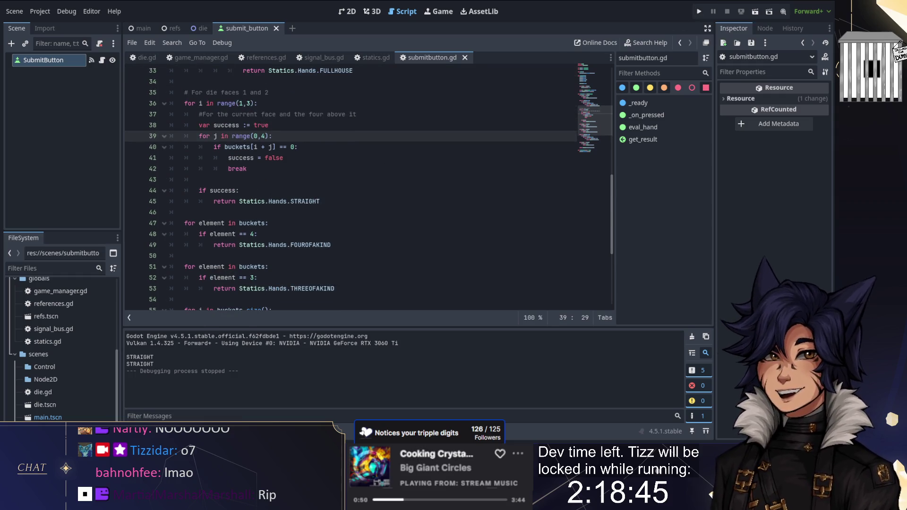
key(ctrl+j)
key(ctrl+j)
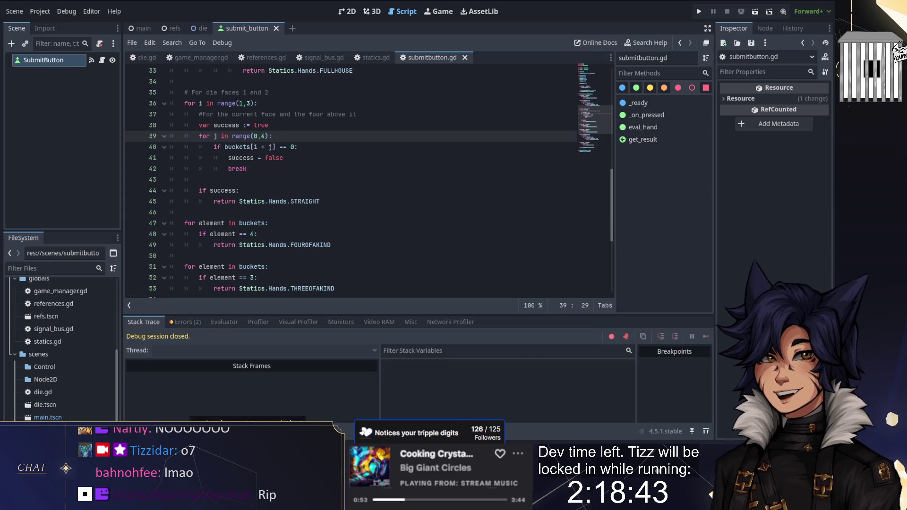
key(ctrl+j)
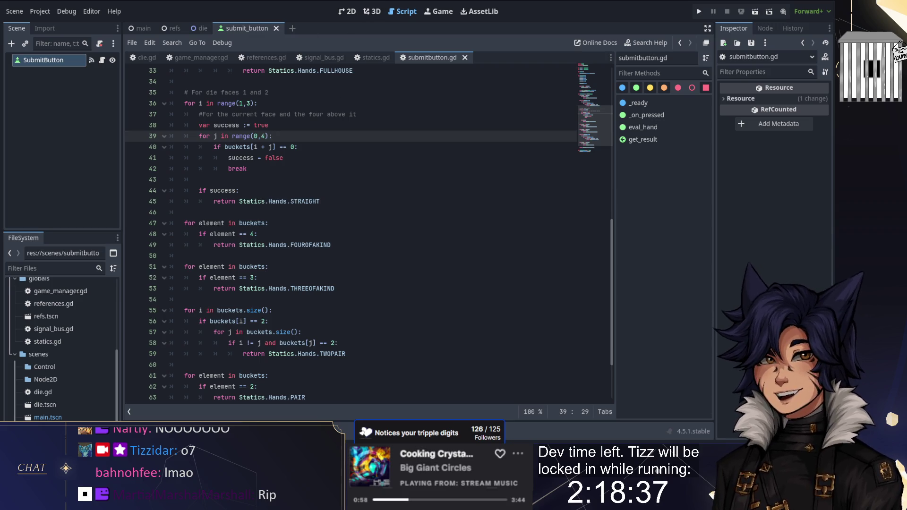
key(ctrl+F2)
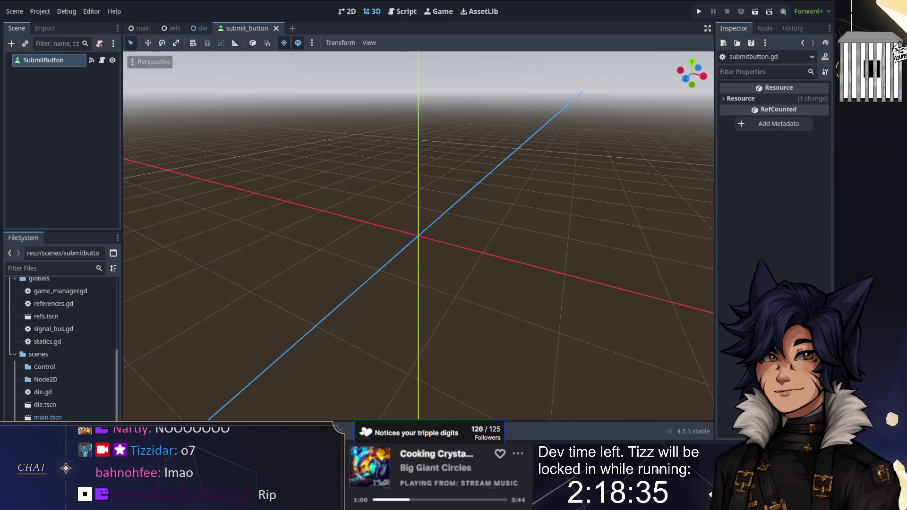
- Go back to submitbutton.gd in the Script workspace, showing the eval_hand hand checks
click(412, 13)
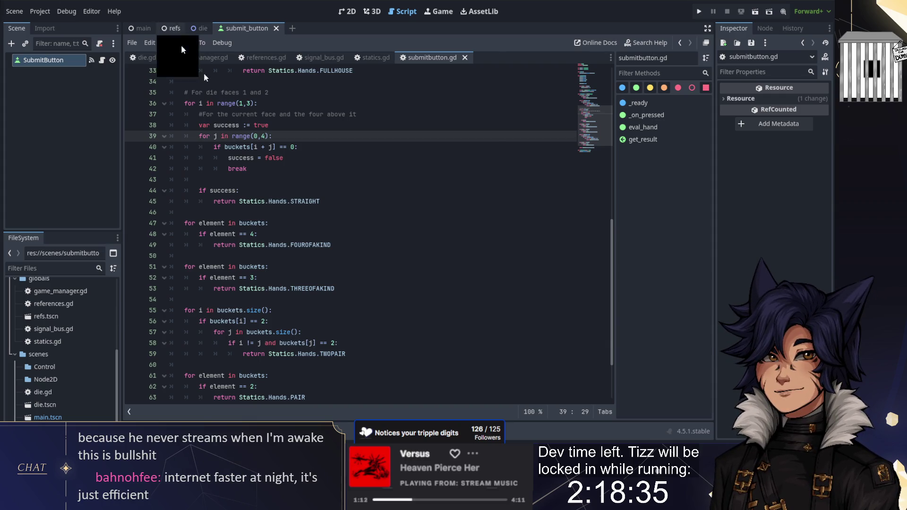
- Leave submitbutton.gd and show the submit_button scene with its SUBMIT button in 2D
click(268, 223)
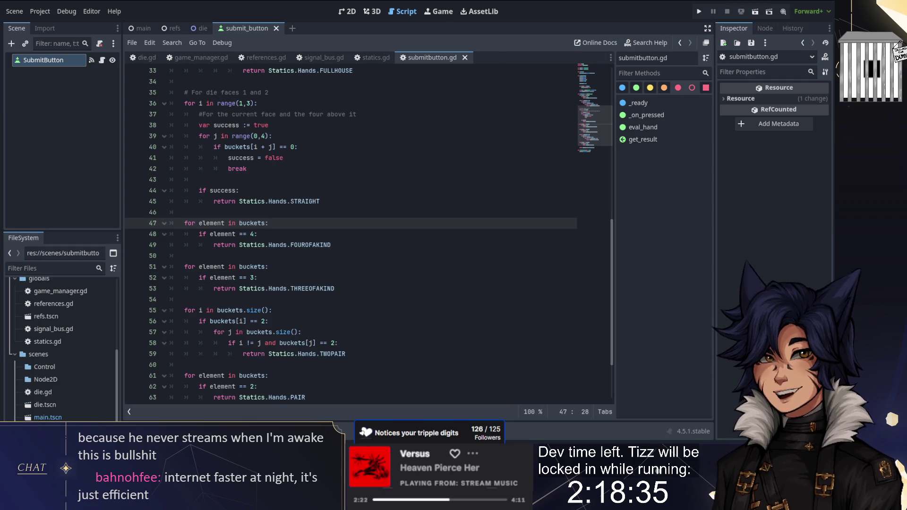
scroll(350, 234, down, 2)
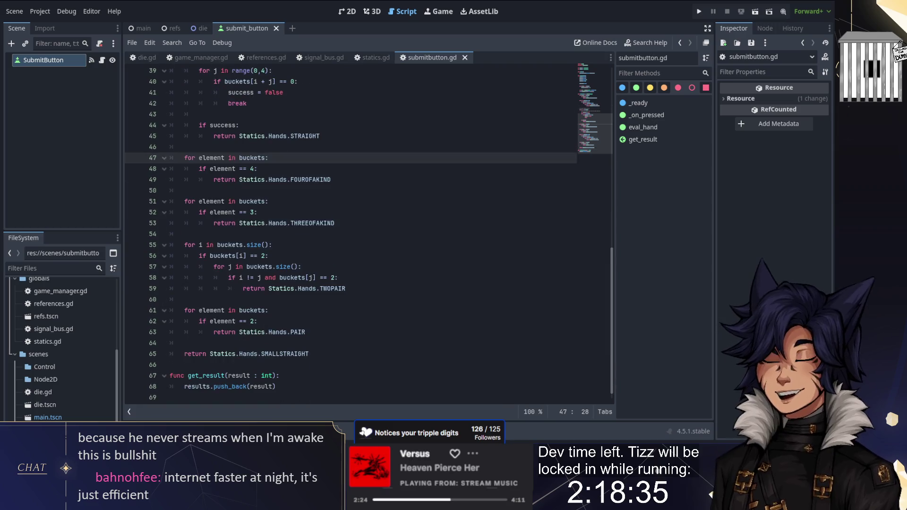
scroll(349, 234, up, 2)
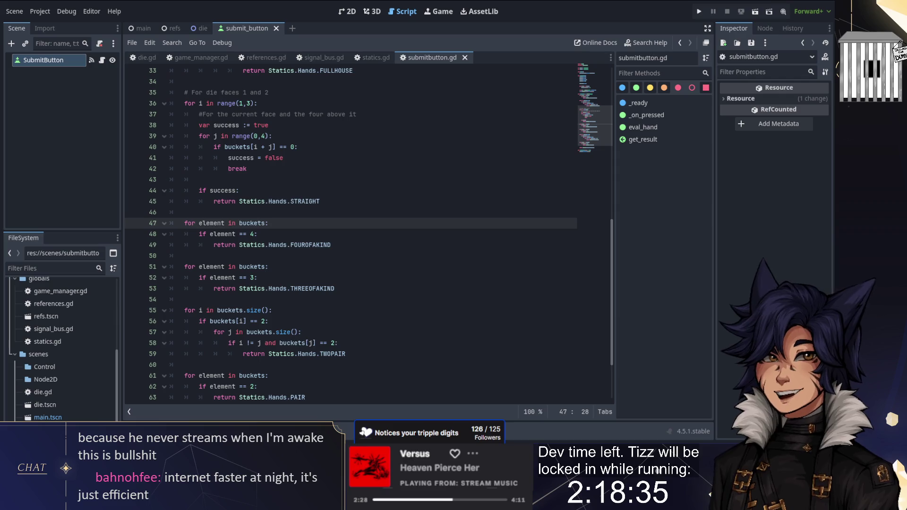
key(ctrl+F2)
click(346, 11)
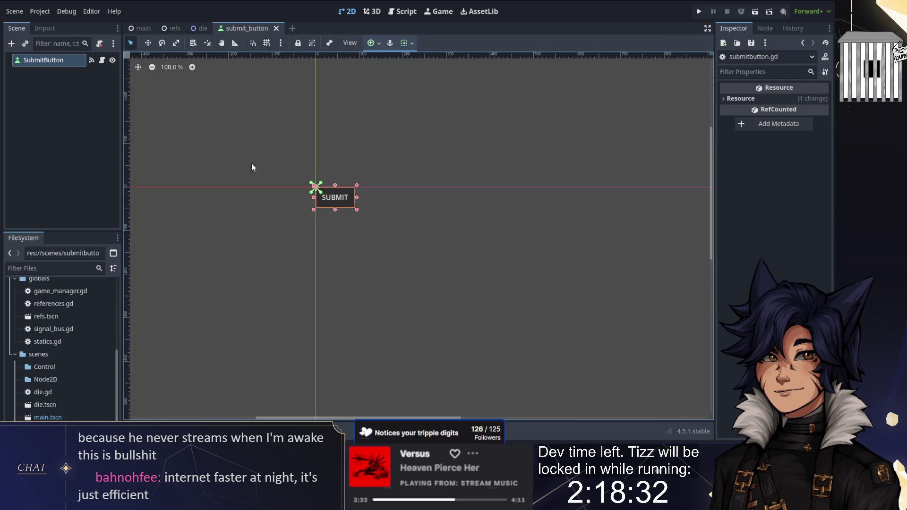
- Create a new scene with an enlarged Button root named RerollButton displaying REROLL
click(15, 11)
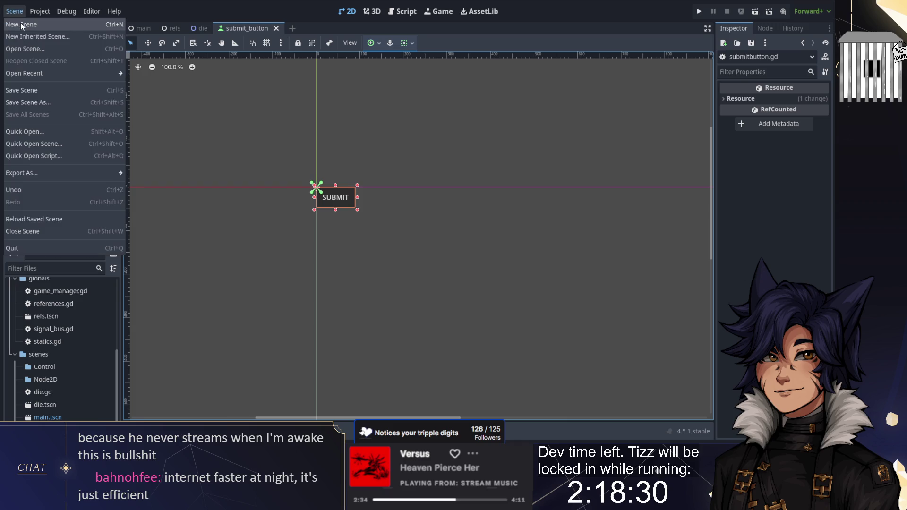
click(20, 24)
click(48, 119)
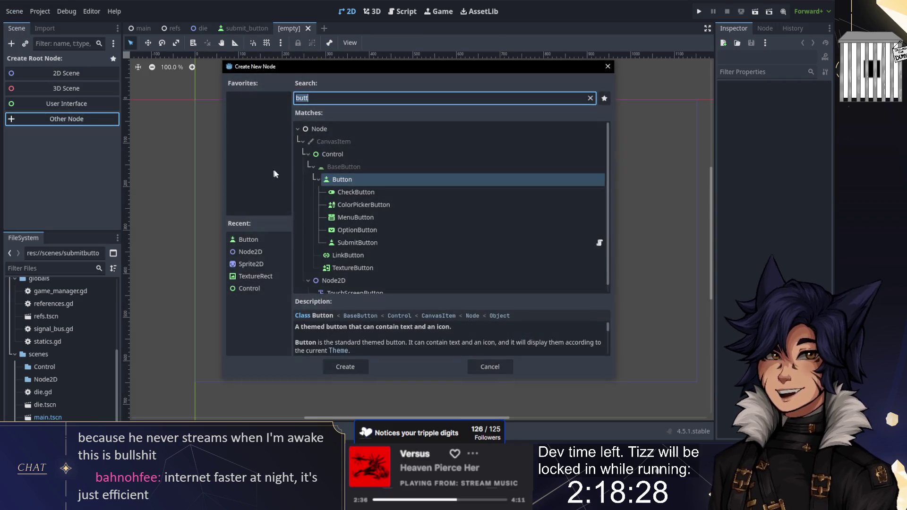
double_click(357, 184)
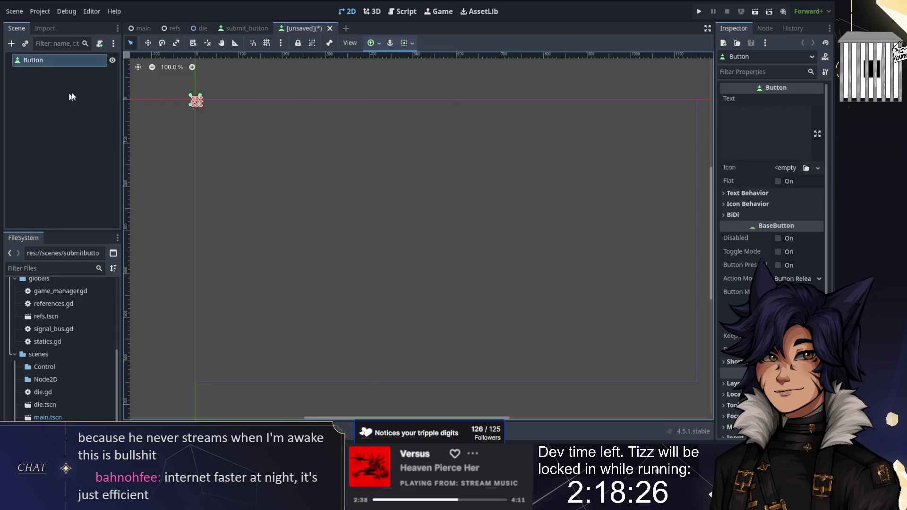
text(RerollButton)
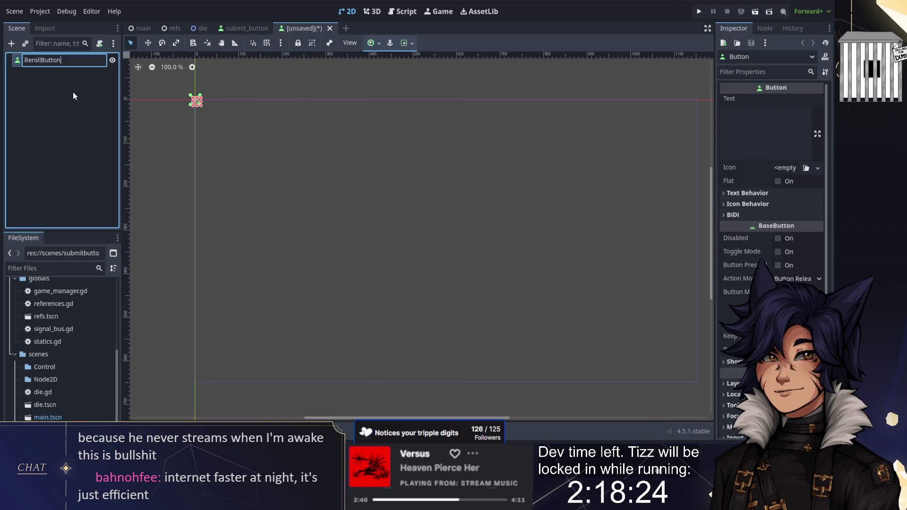
key(Return)
click(765, 132)
text(R)
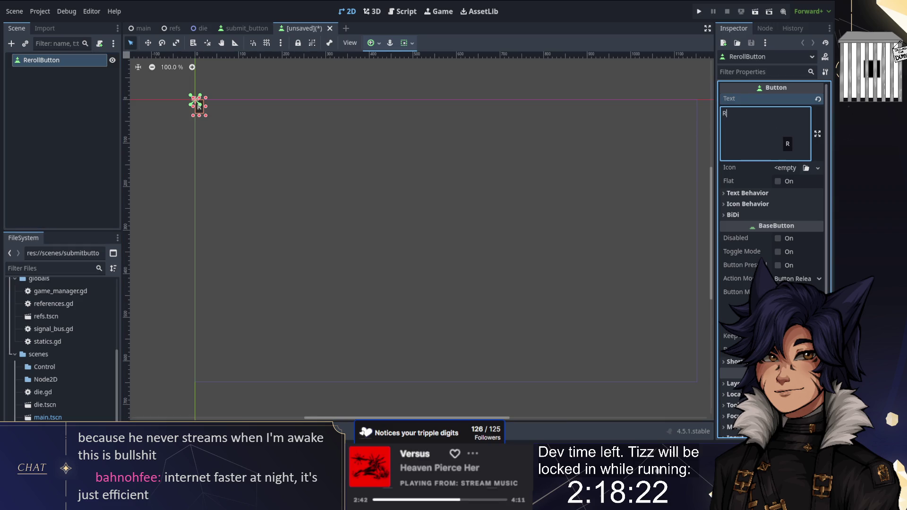
text(EROLL)
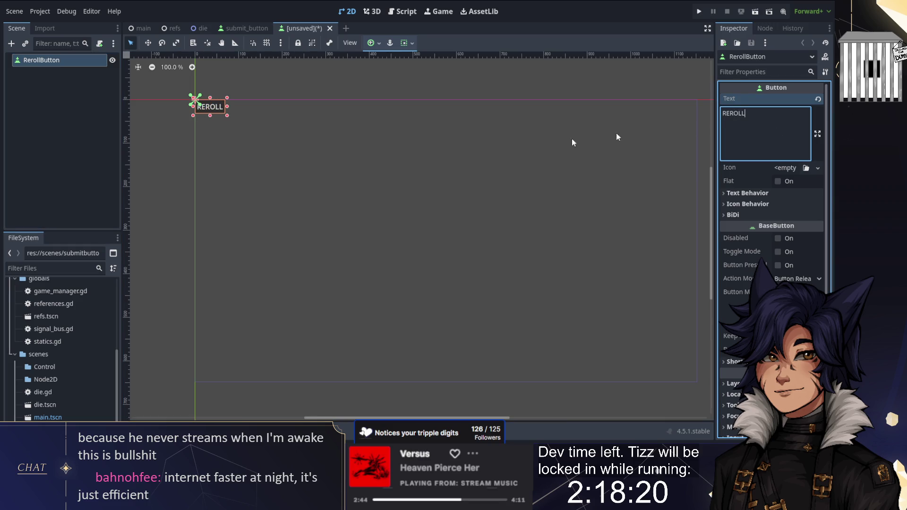
drag(225, 117, 242, 120)
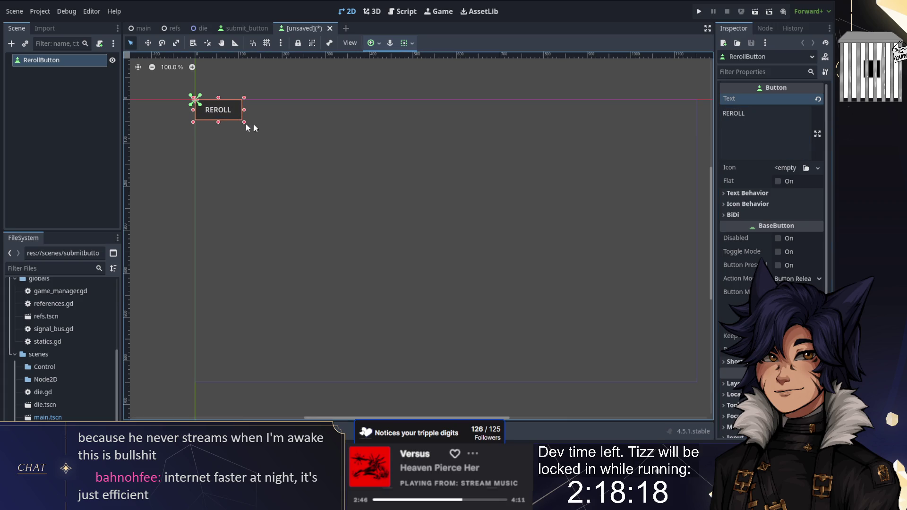
click(244, 126)
- Add a 'COST: 0' Label below REROLL, then save the scene as reroll_button.tscn
click(18, 41)
text(text)
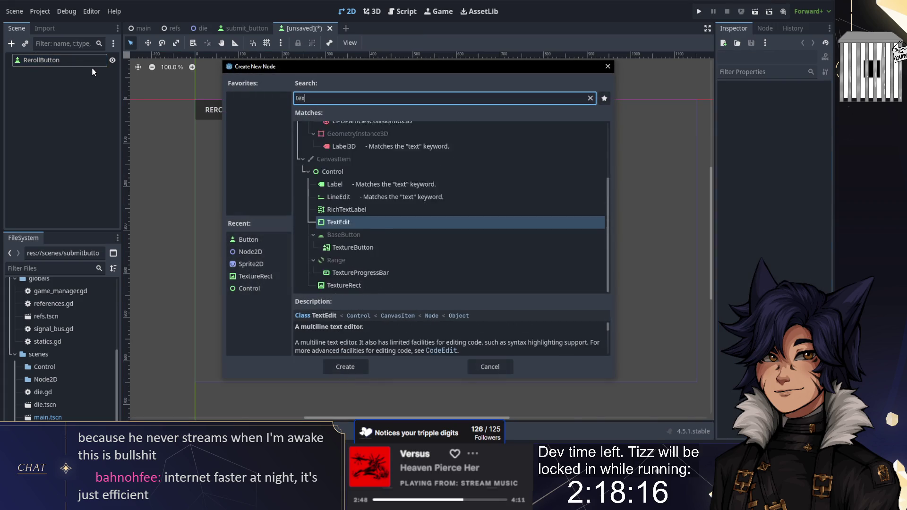
key(ctrl+a)
text(label)
key(Return)
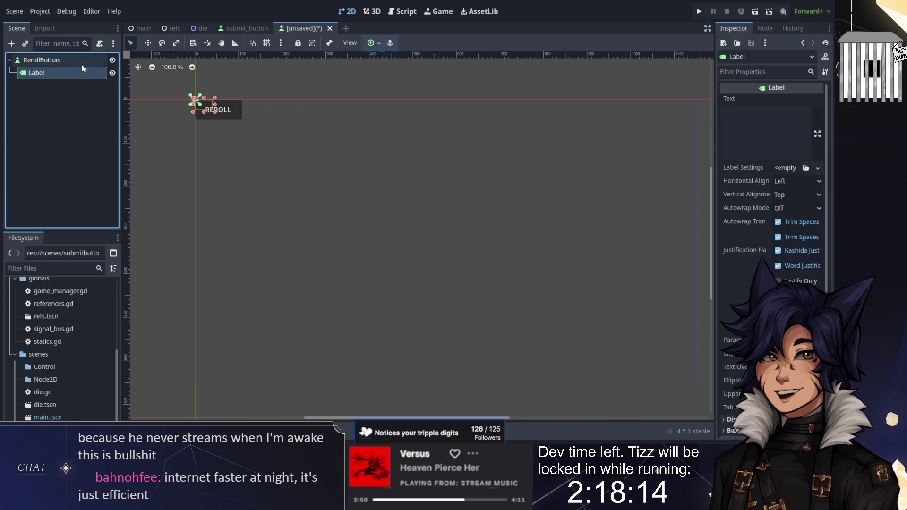
click(787, 127)
text(COST:)
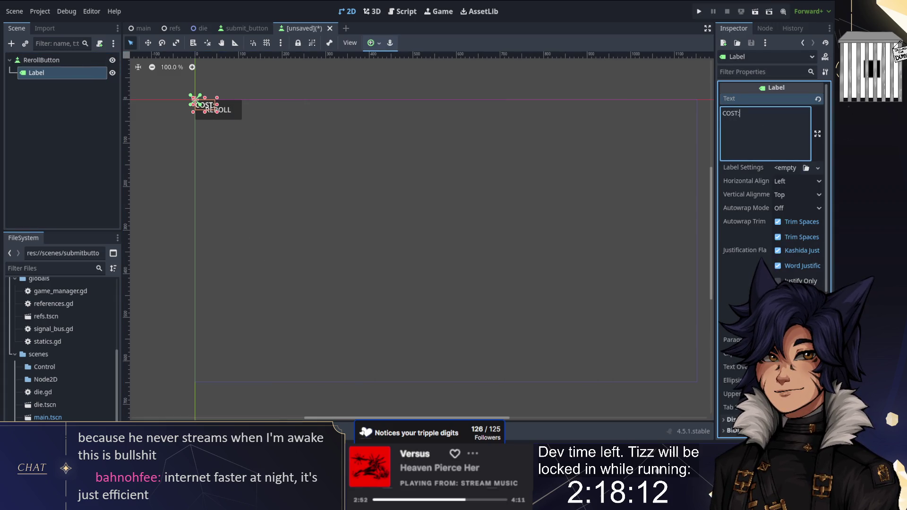
text( 0)
click(224, 113)
drag(224, 114, 225, 129)
click(277, 125)
scroll(342, 185, up, 5)
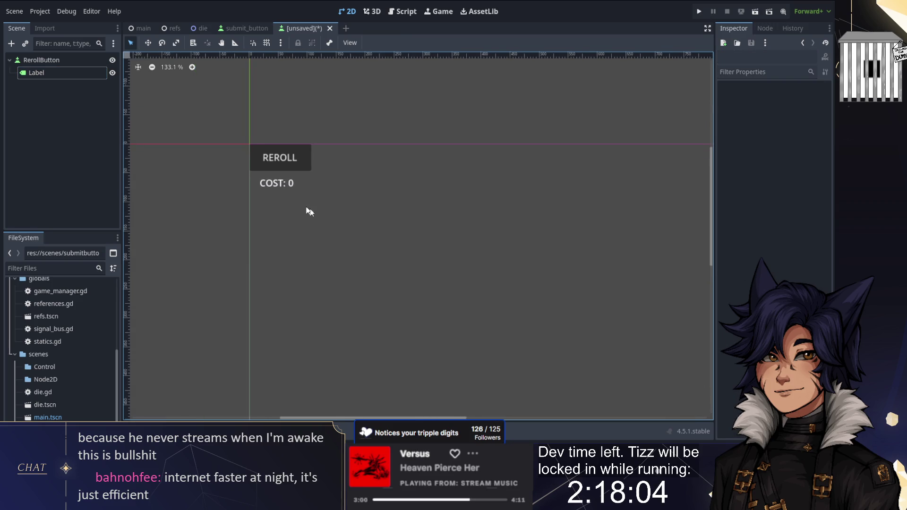
drag(286, 178, 290, 180)
click(392, 181)
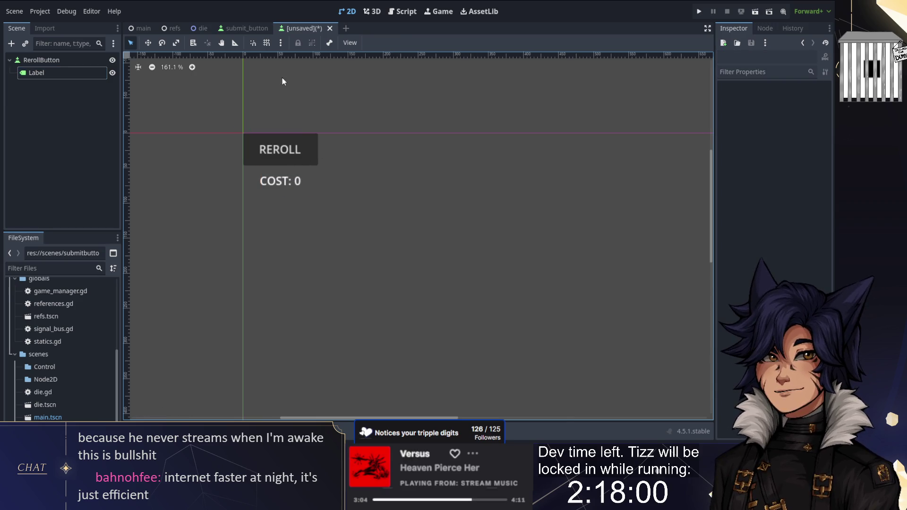
click(83, 59)
key(ctrl+s)
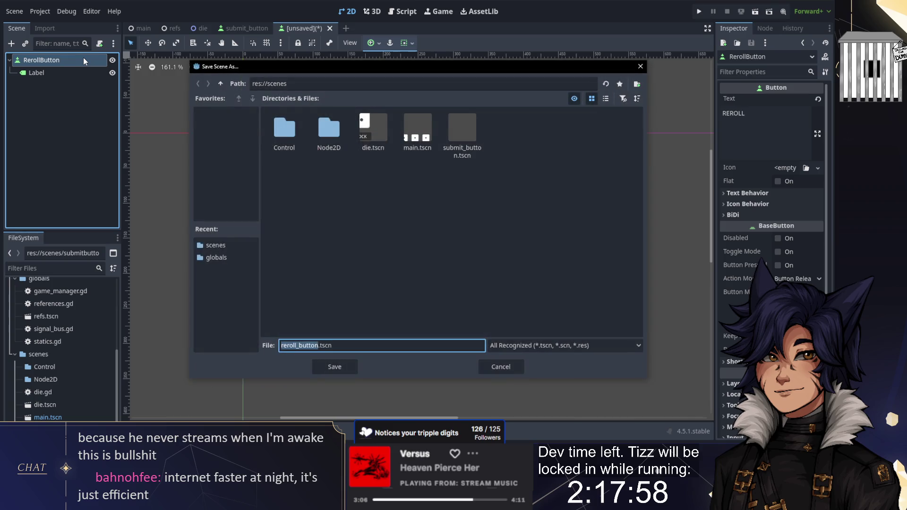
- Save the scene as reroll_button.tscn and attach a new reroll_button.gd script
key(Return)
click(99, 44)
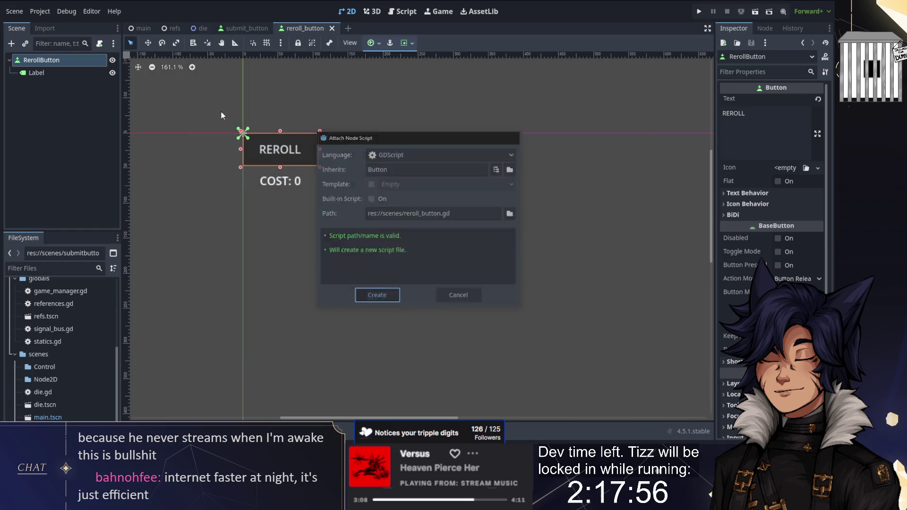
click(376, 297)
- Add class_name RerollButton below extends Button and save the script
click(166, 81)
text(class_)
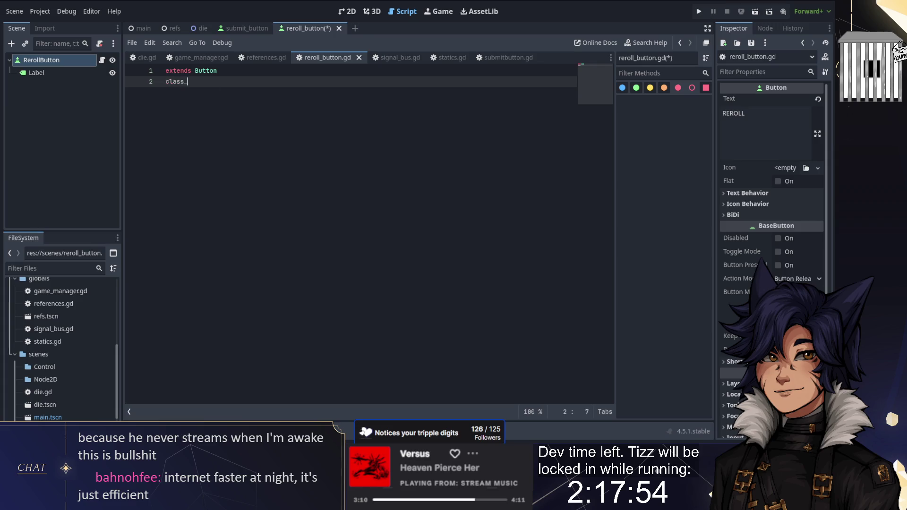
text(name RerollButton)
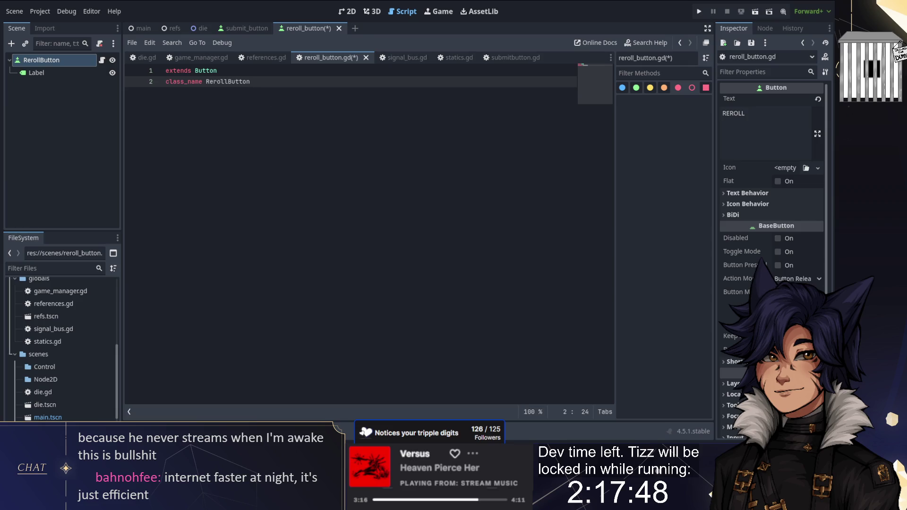
key(ctrl+s)
key(Return)
key(Return)
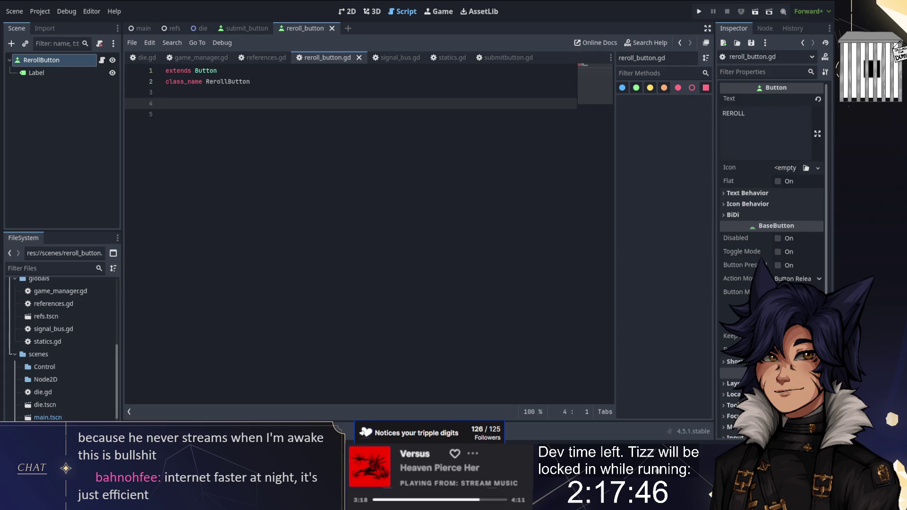
click(764, 29)
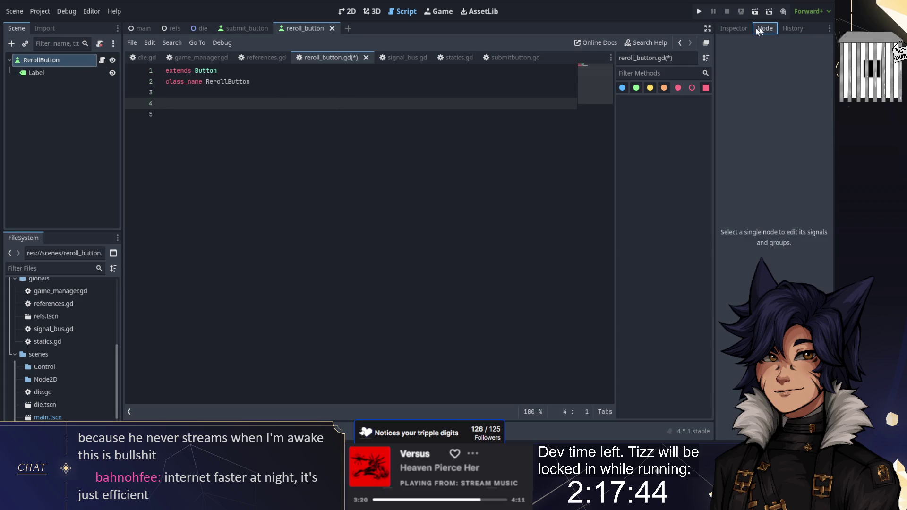
- Connect RerollButton's pressed signal to a new _on_pressed handler in the script
click(797, 31)
click(735, 30)
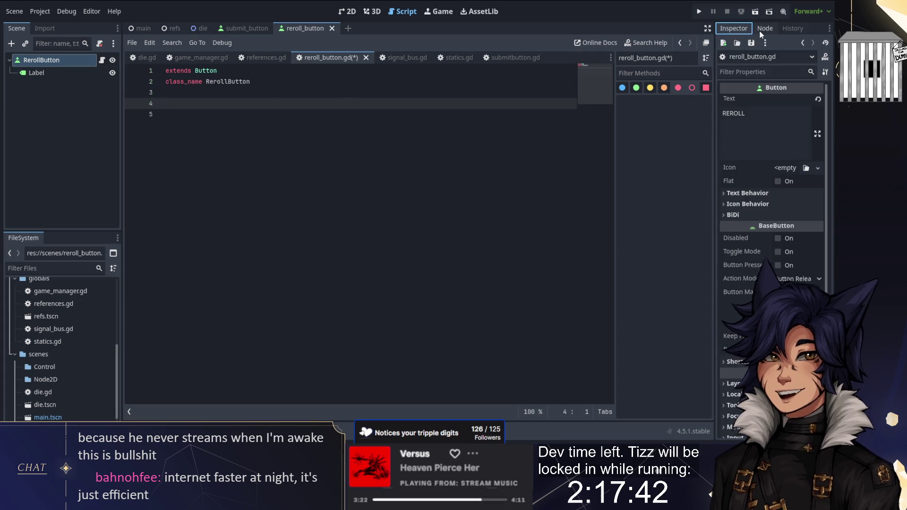
click(763, 30)
click(42, 60)
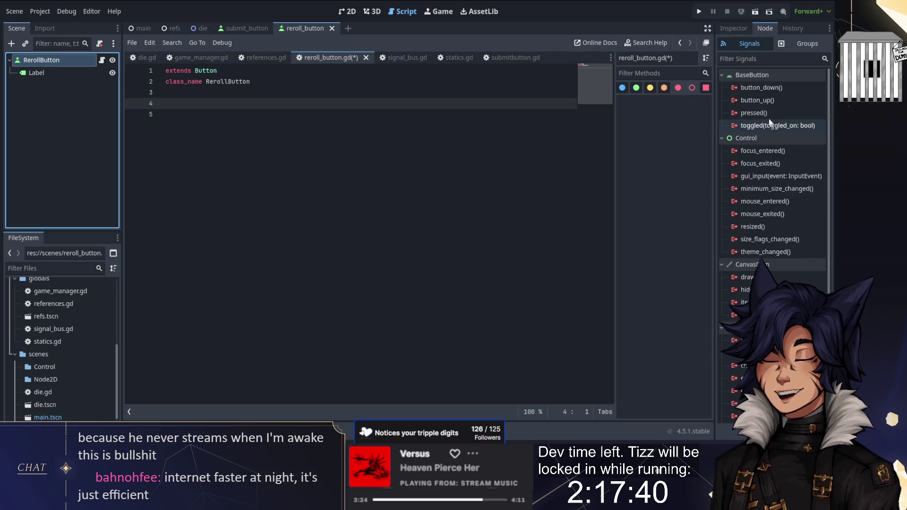
double_click(755, 113)
click(381, 321)
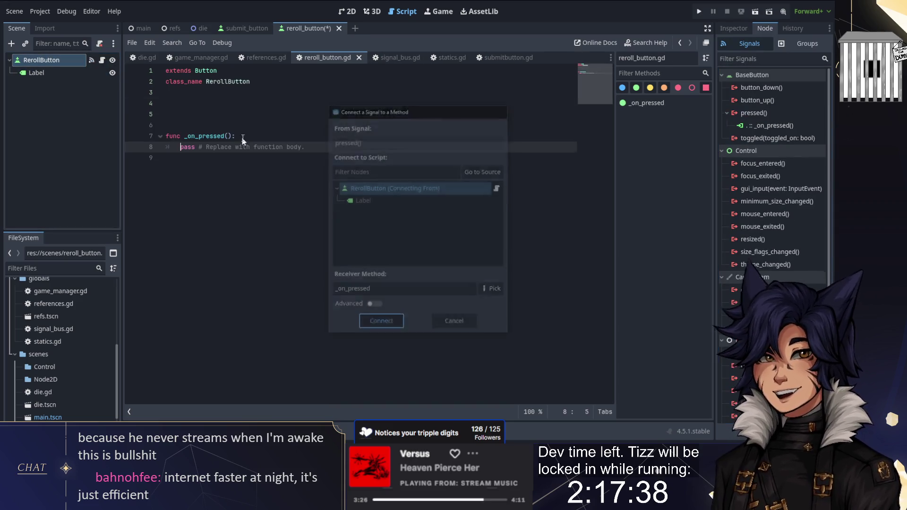
- Make _on_pressed call SB.onroll.emit(), tidy the blank lines, and save
key(shift+End)
text(SB)
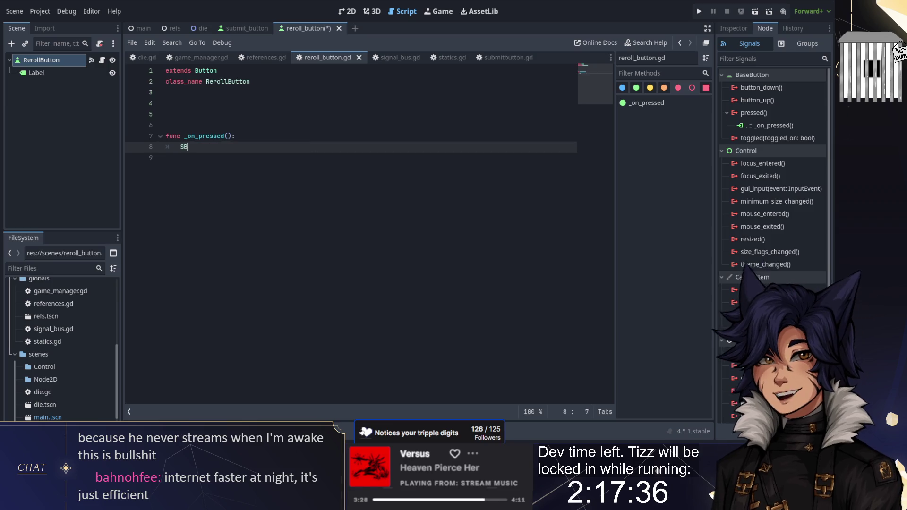
text(.emi)
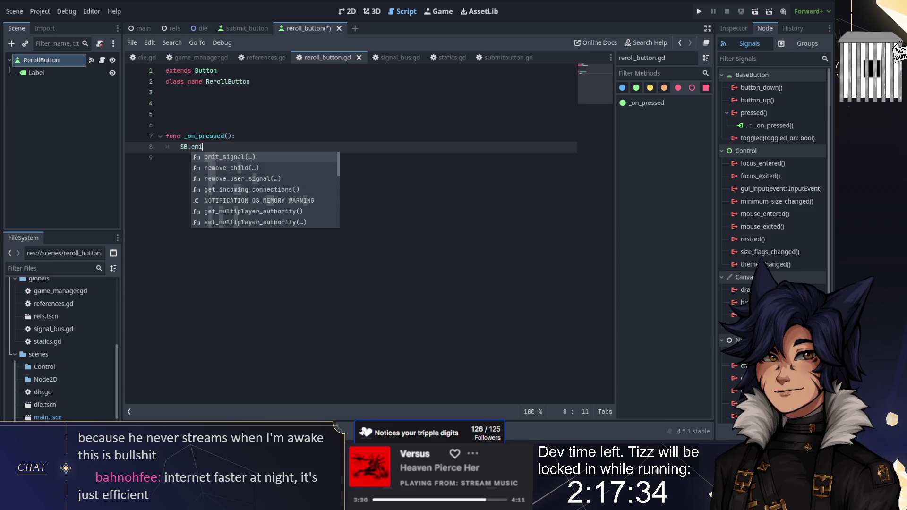
key(BackSpace)
key(BackSpace)
key(BackSpace)
text(r)
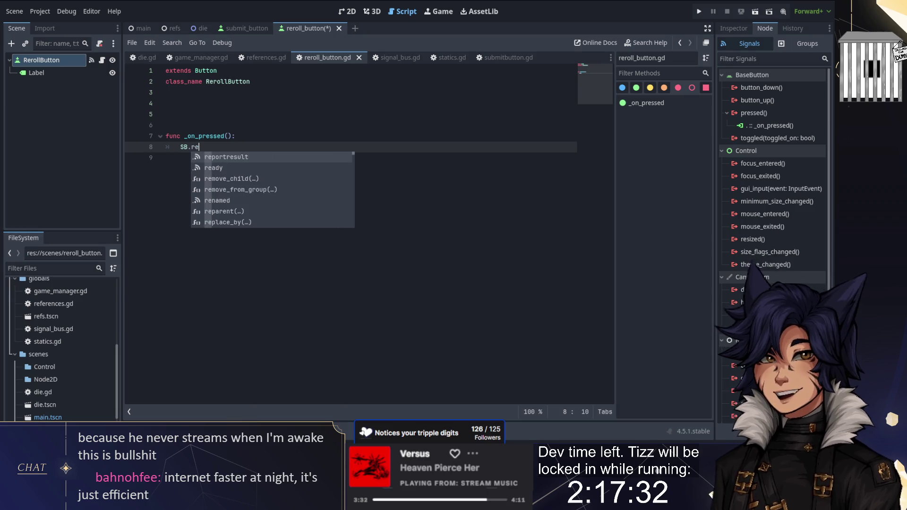
key(Down)
key(Down)
key(Down)
key(Up)
key(Up)
key(Up)
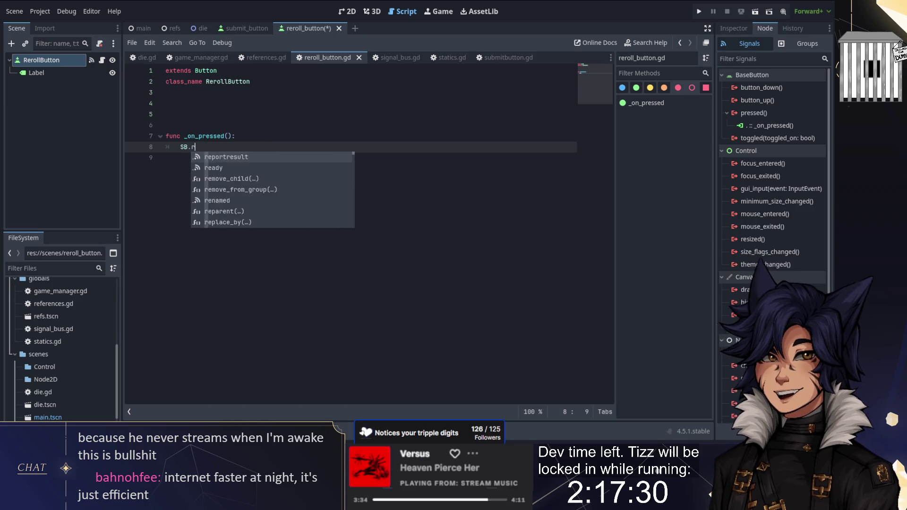
key(BackSpace)
text(onroll.emit()
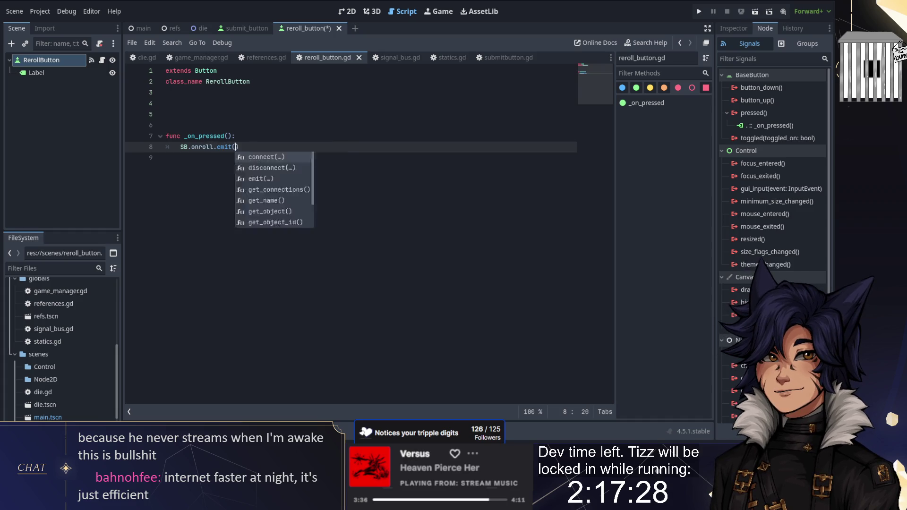
text();)
key(BackSpace)
key(Up)
key(Up)
key(BackSpace)
key(BackSpace)
key(BackSpace)
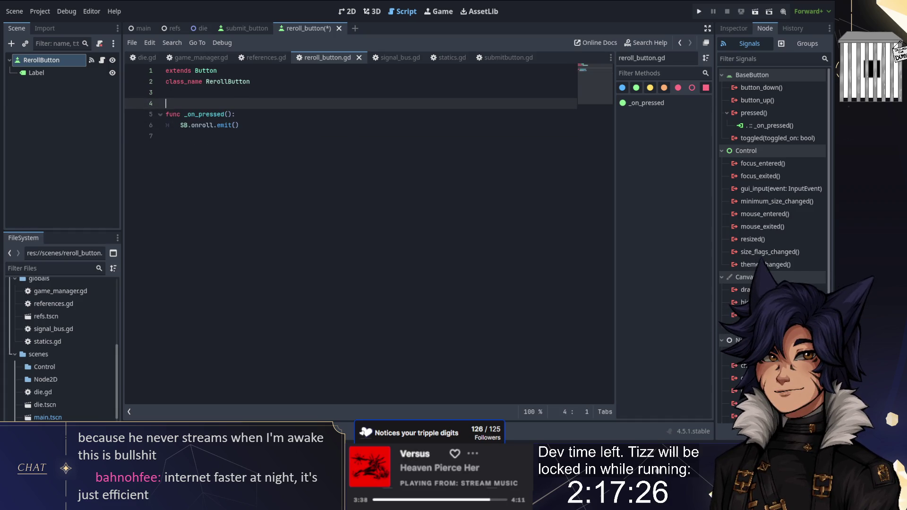
click(293, 126)
key(ctrl+s)
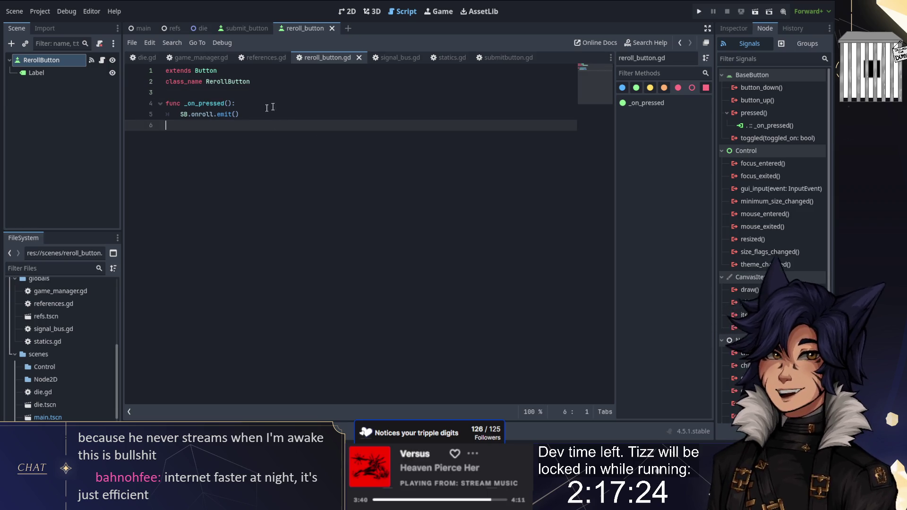
- Declare var twoago := 0, var last := 0 and var cost := 0 above the handler
key(Up)
key(Up)
key(Up)
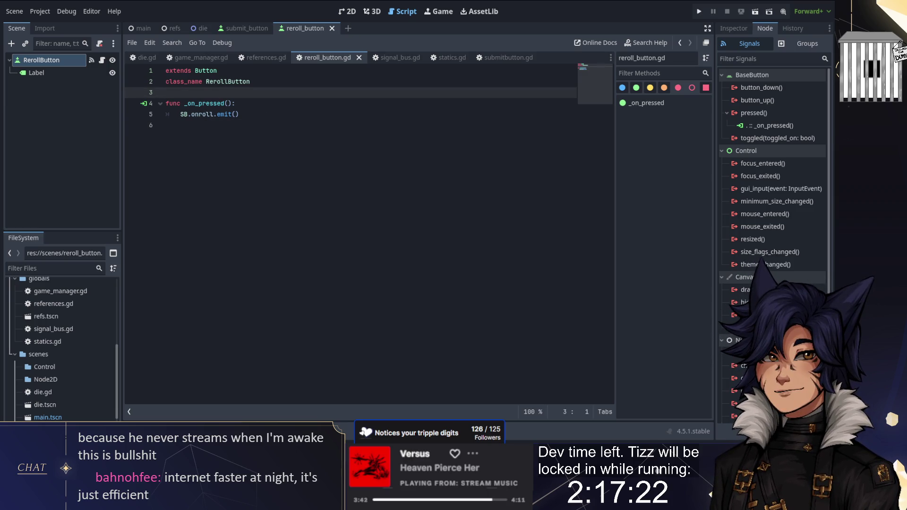
key(Return)
key(Up)
key(Return)
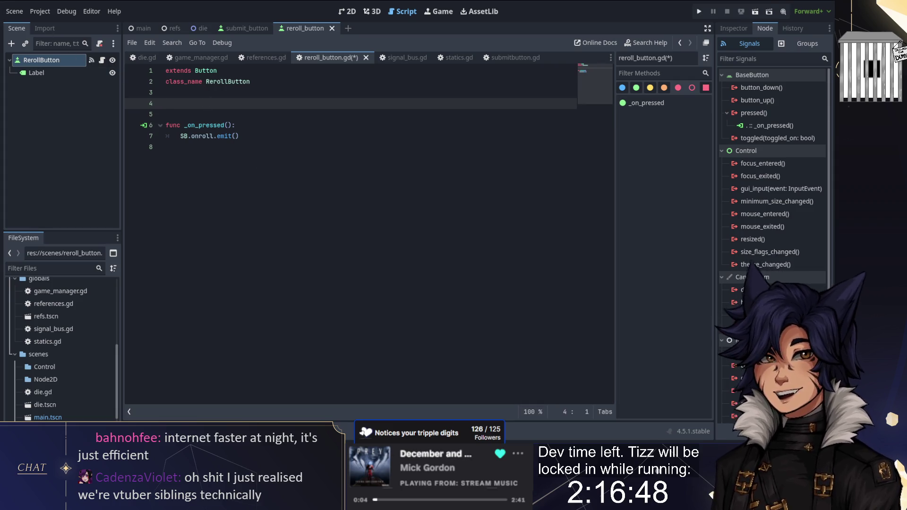
text(var )
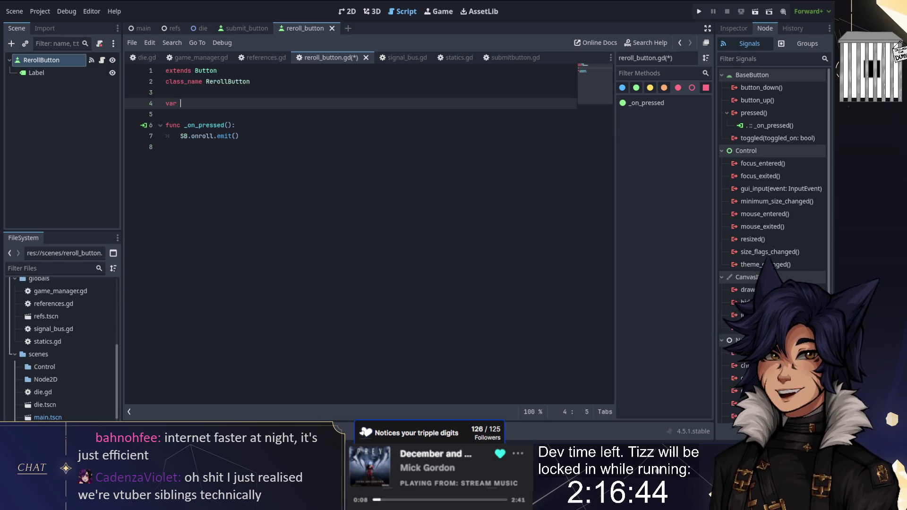
text(twoag)
text(o )
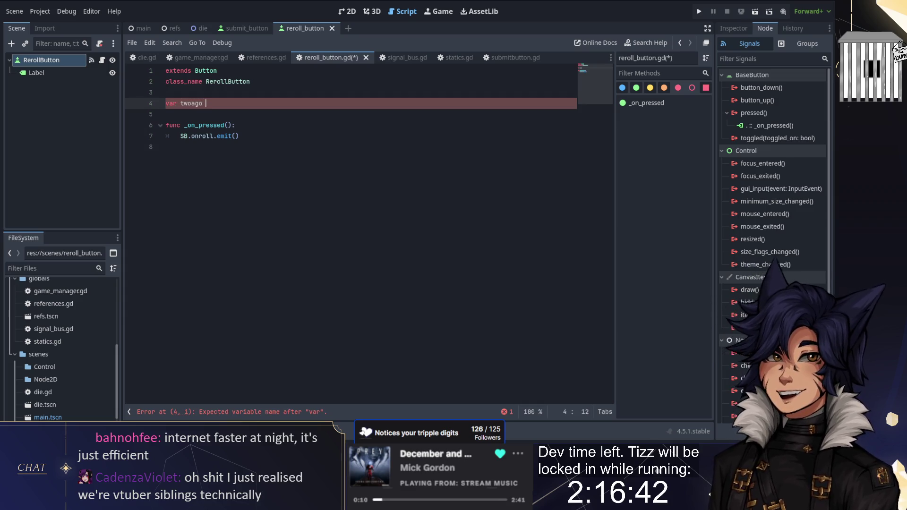
text(:= )
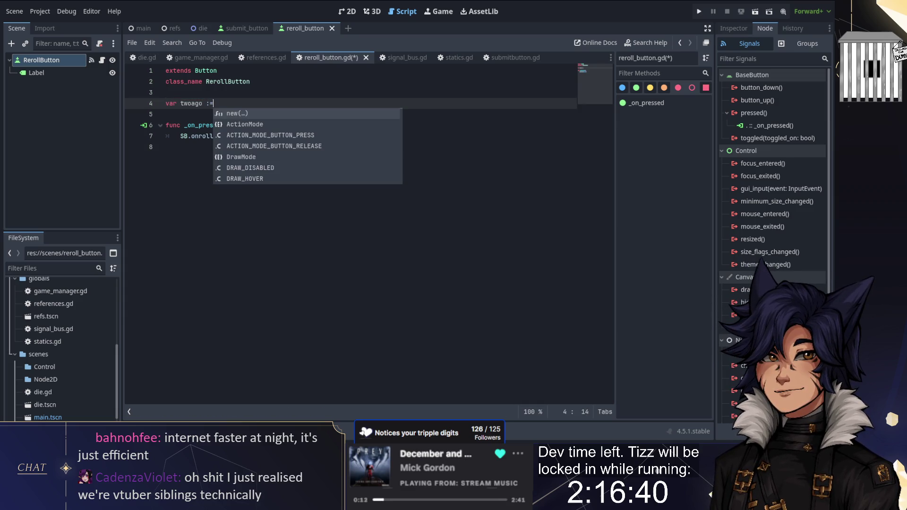
text(0)
key(Return)
text(var la)
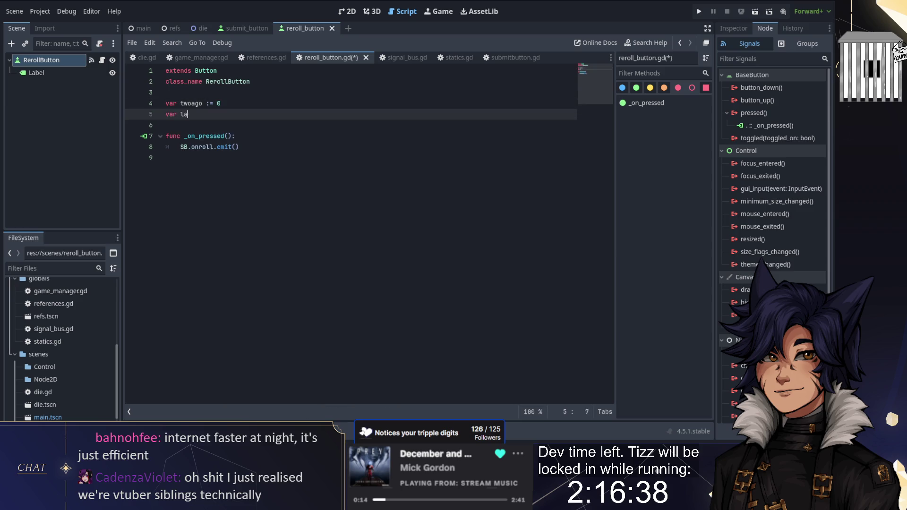
text(st := )
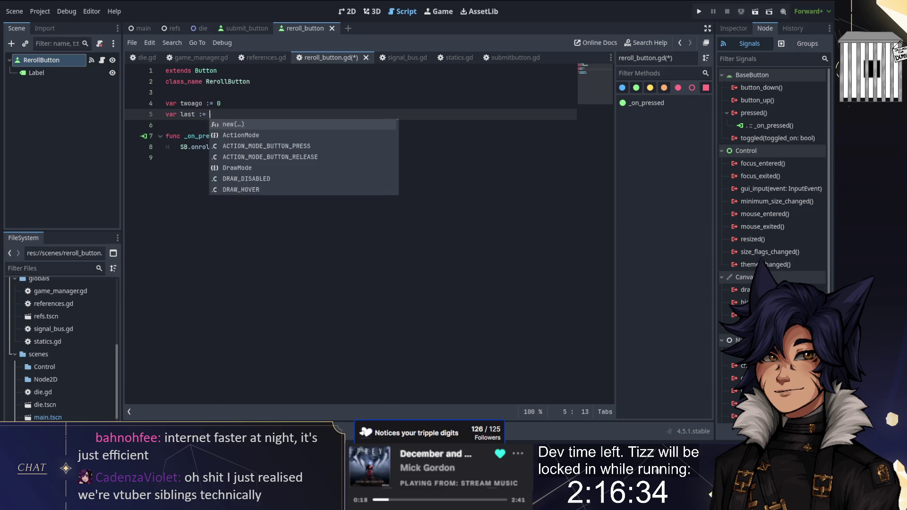
text(0)
key(Return)
text(var cost)
key(BackSpace)
key(BackSpace)
key(BackSpace)
text(:=)
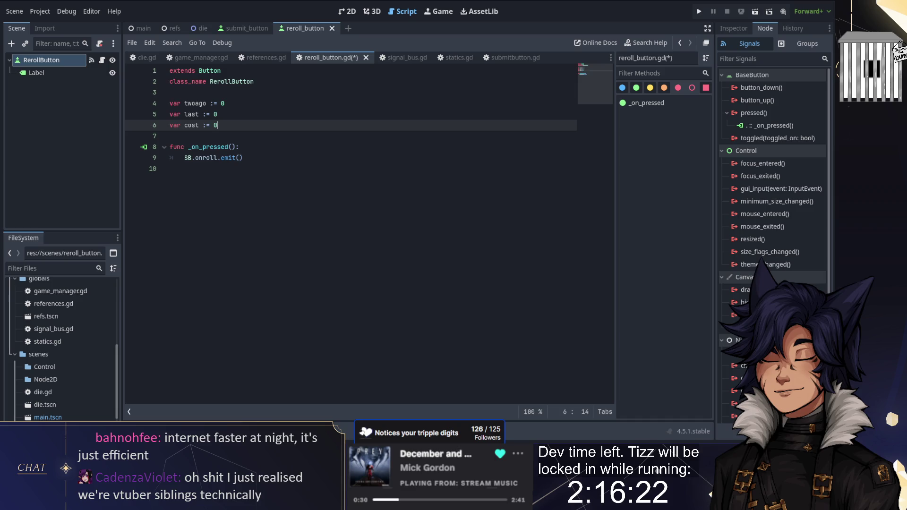
key(Down)
key(Down)
key(Down)
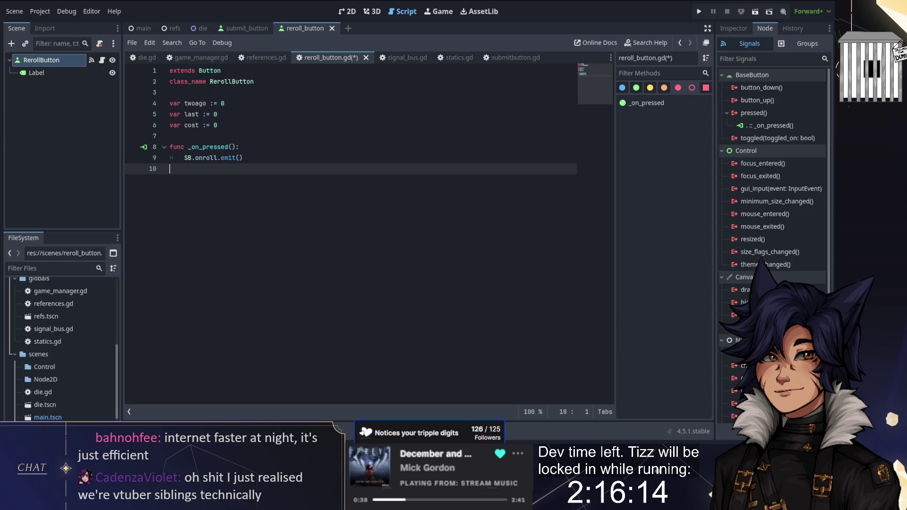
key(Left)
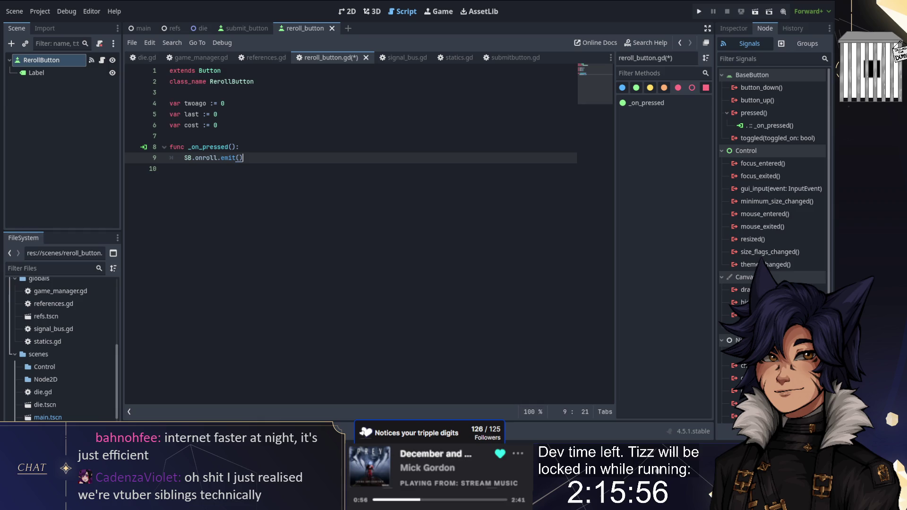
- Add a #TODO USER DAMAGE comment below the emit call in _on_pressed
key(Return)
key(Return)
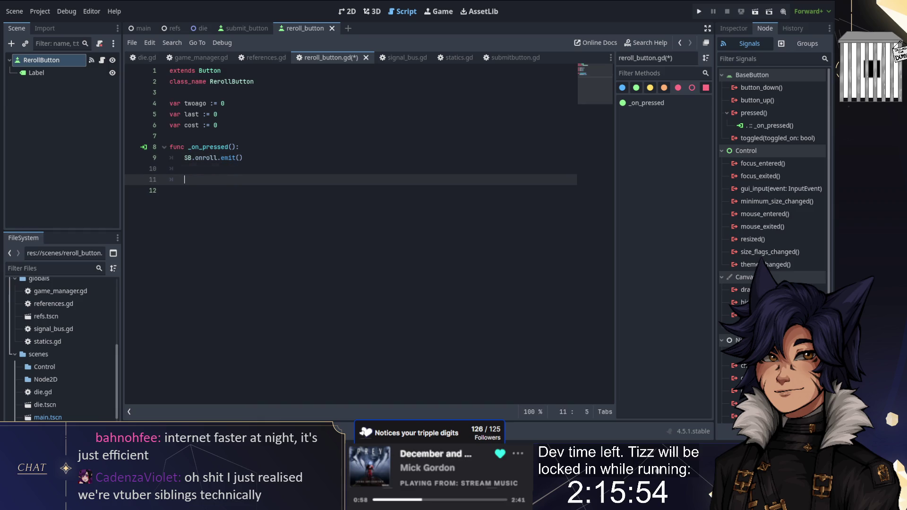
text(##)
key(BackSpace)
key(BackSpace)
key(BackSpace)
text(#TODO USER)
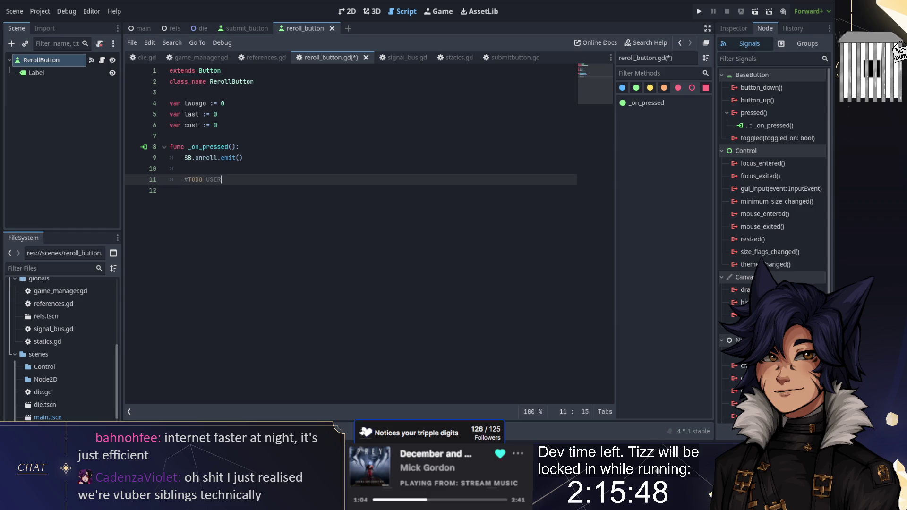
text( DAMAGE)
key(Return)
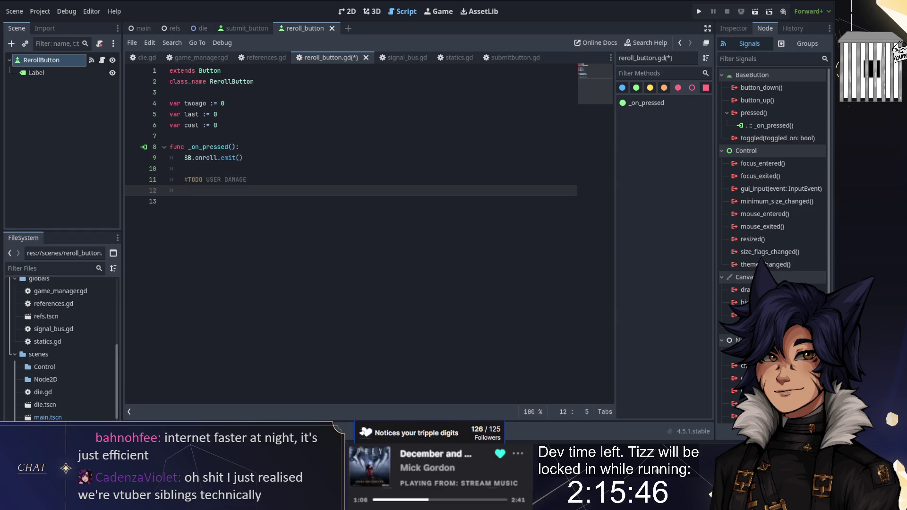
key(Return)
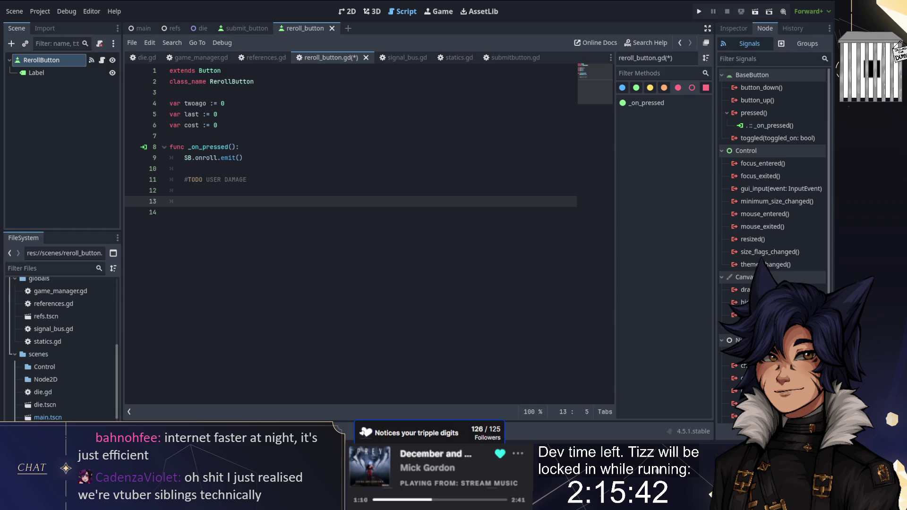
- Add twoago = last, last = cost and cost = twoago+last to the handler
text(twoago = )
text(last)
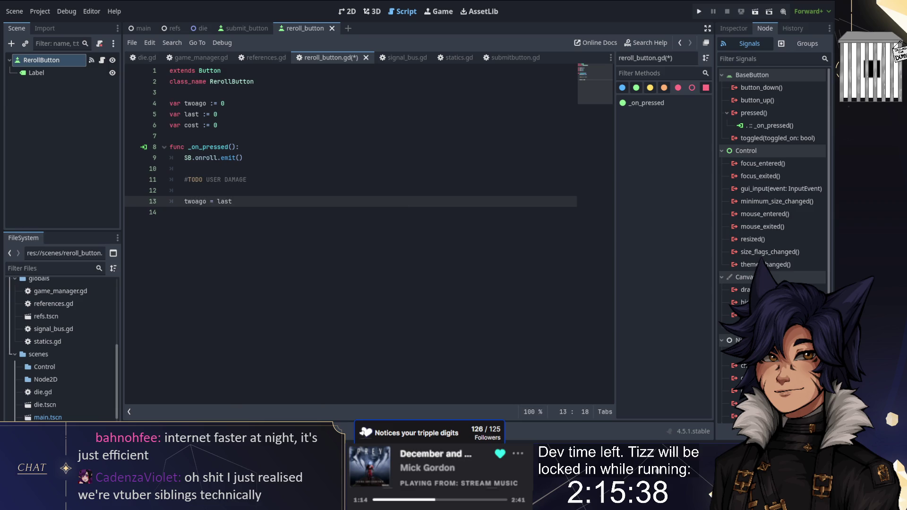
key(Return)
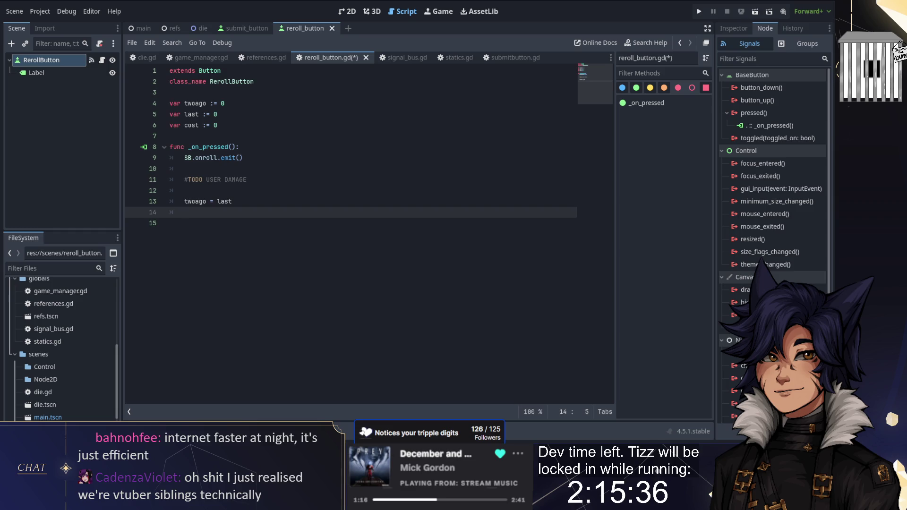
text(last = cost)
key(Return)
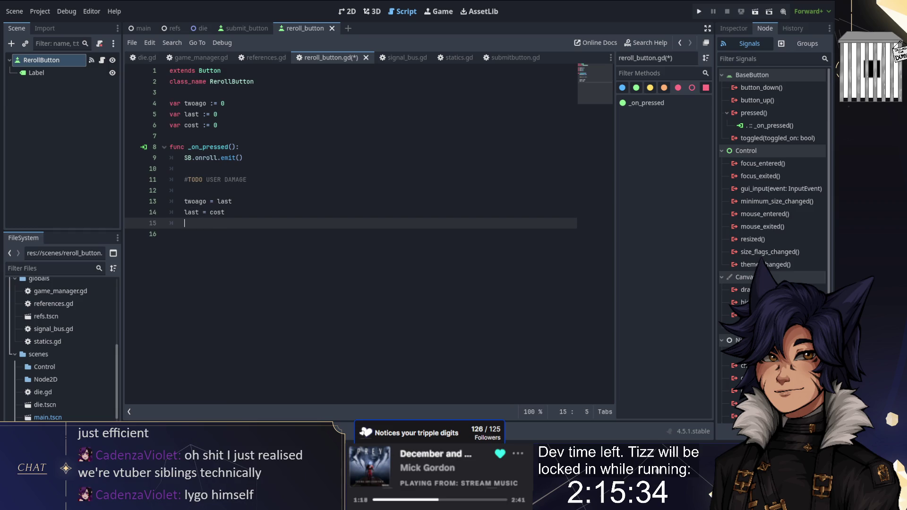
text(cost = two)
key(Return)
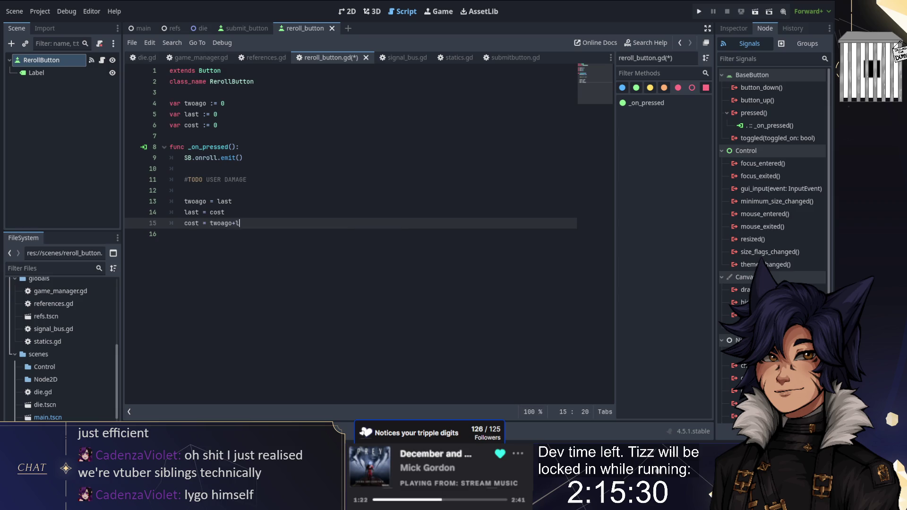
text(last)
key(Escape)
click(225, 212)
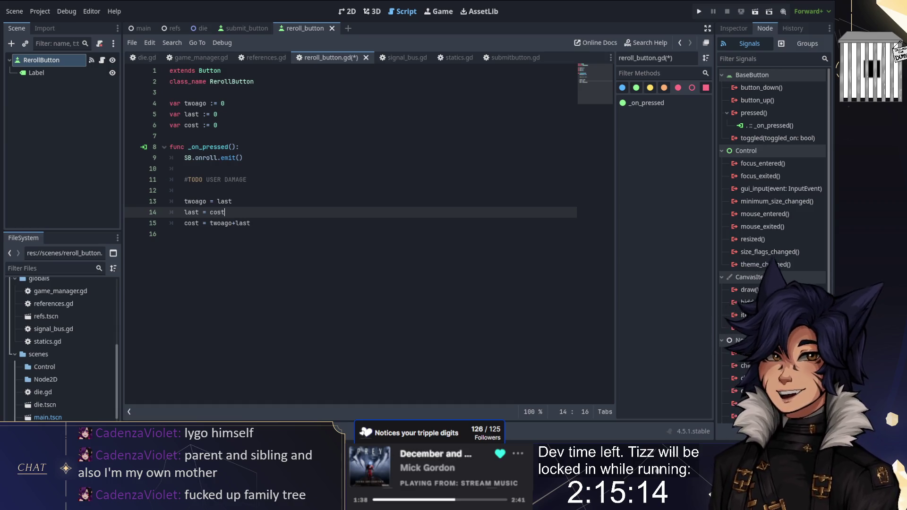
- Insert blank lines between the variable declarations and the _on_pressed function
key(Up)
key(Up)
key(Up)
key(End)
key(Up)
key(Return)
key(Return)
key(Up)
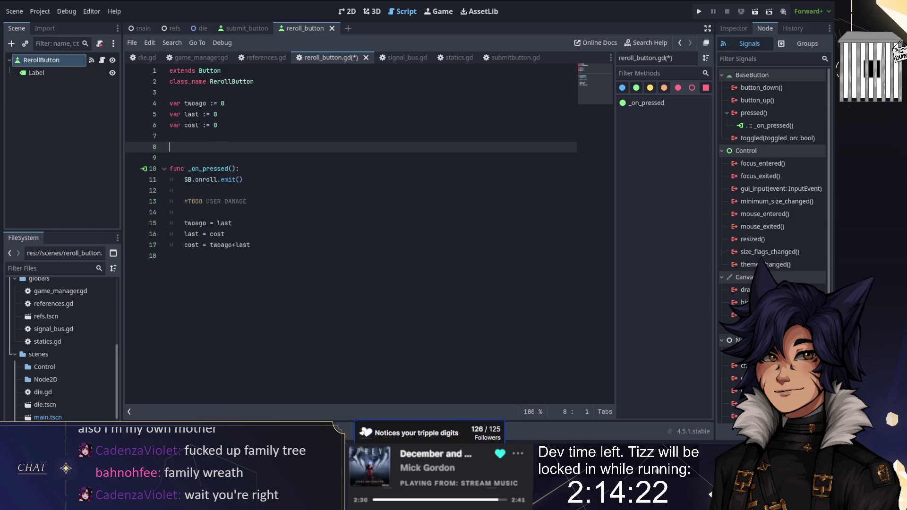
- Change last and cost to start at 1 and declare var free := false
click(218, 114)
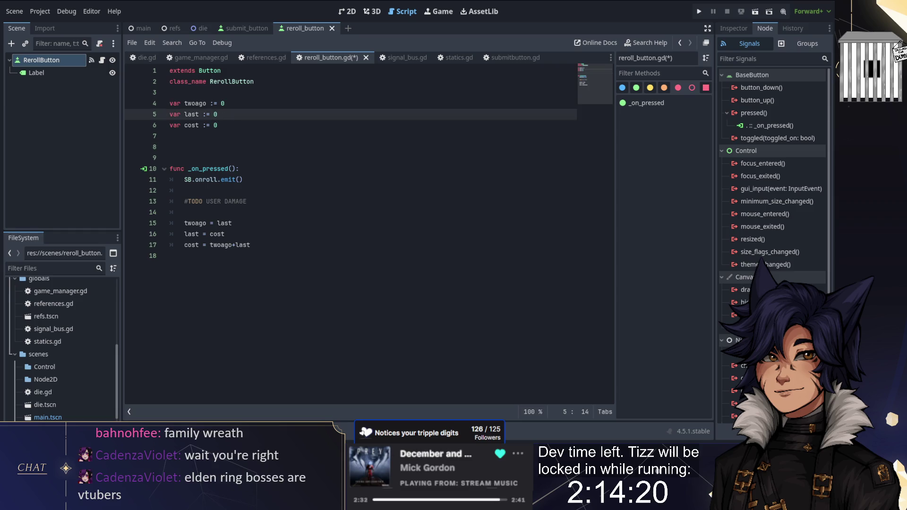
key(BackSpace)
text(1)
key(Down)
key(BackSpace)
text(1)
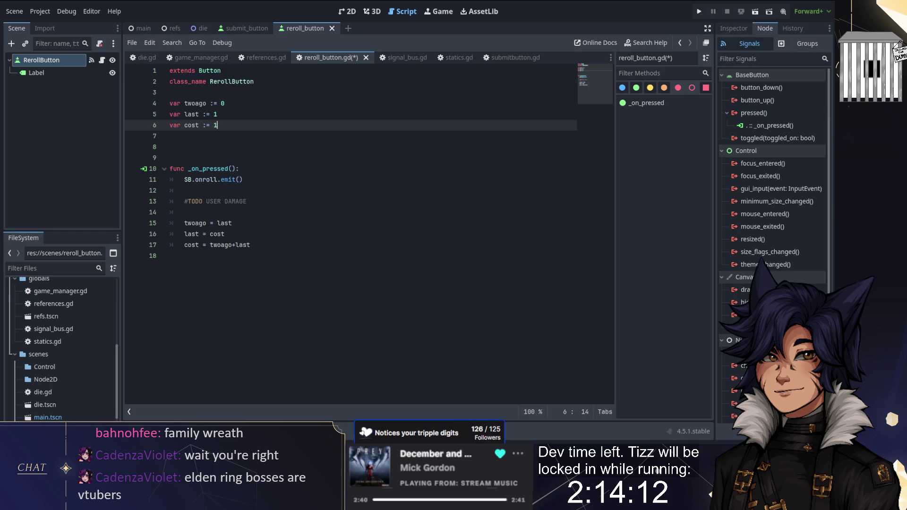
click(170, 136)
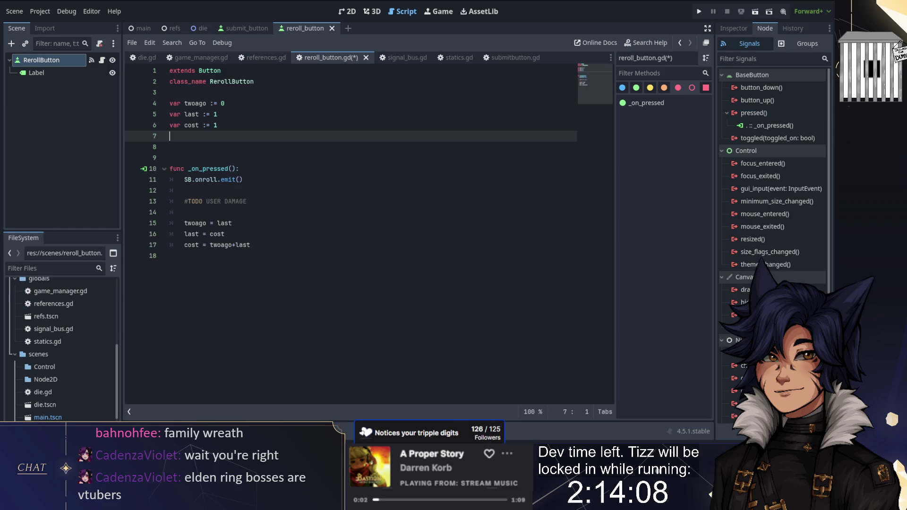
key(Return)
text(var free := false)
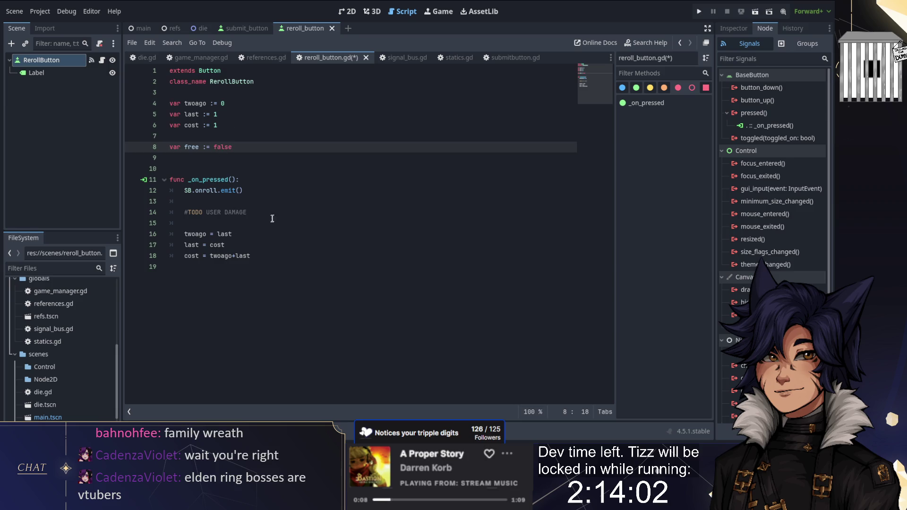
- Wrap the TODO USER DAMAGE comment in an if !free: block with pass
click(258, 256)
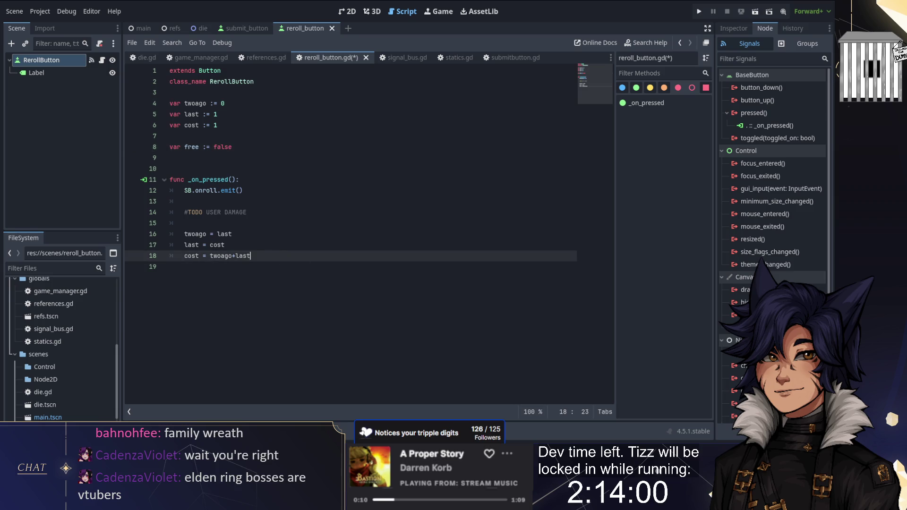
key(Return)
key(Return)
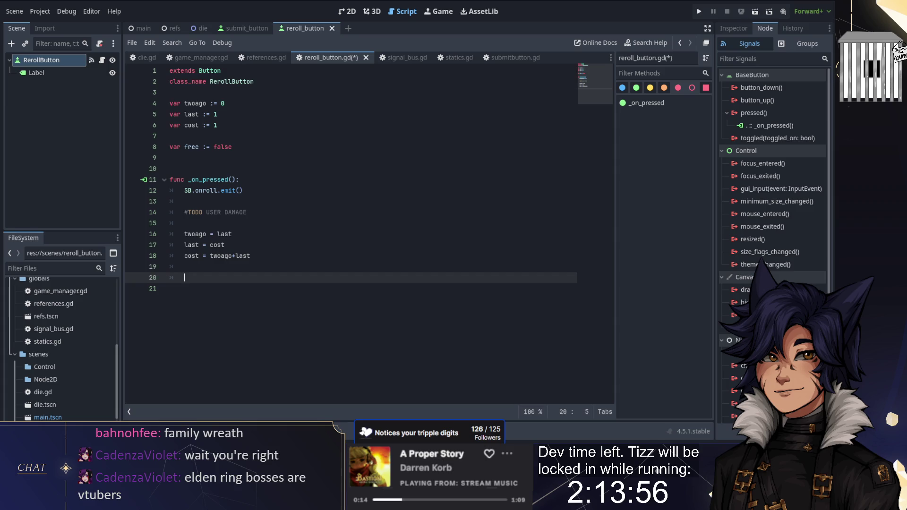
text(if)
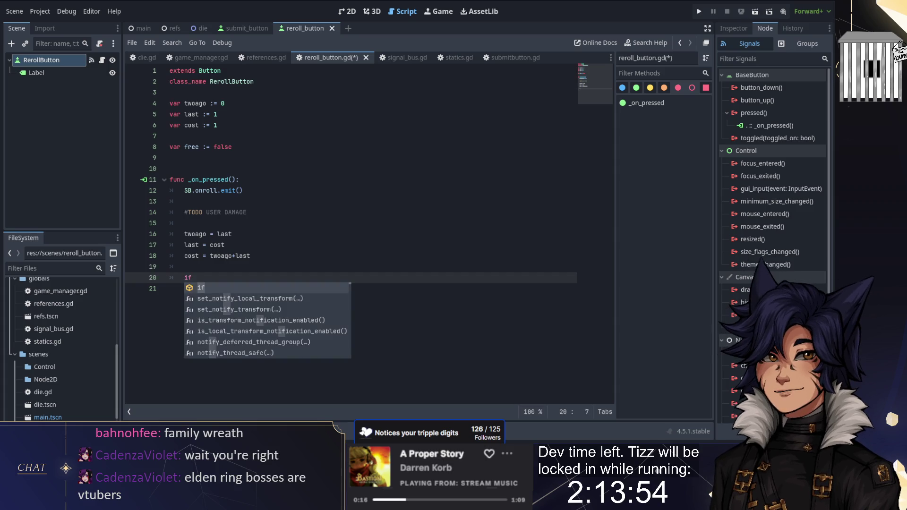
key(Escape)
click(185, 266)
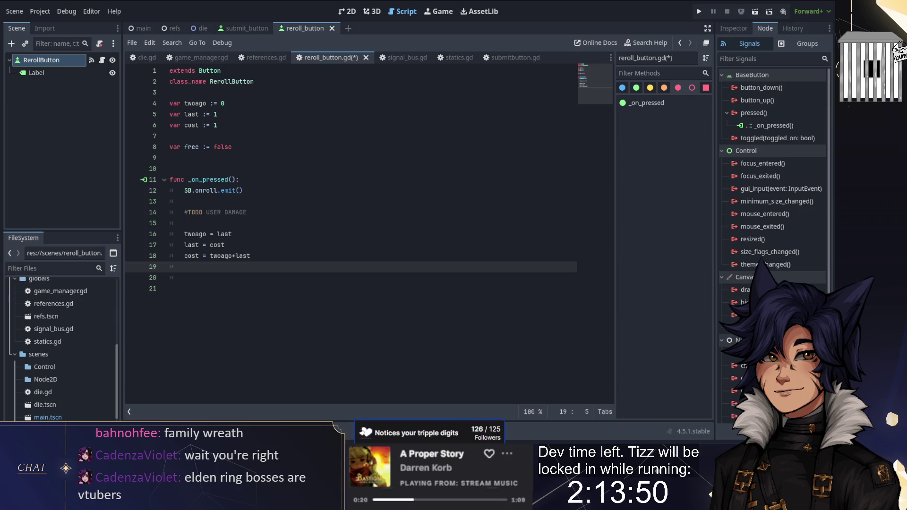
key(Up)
key(Up)
key(Up)
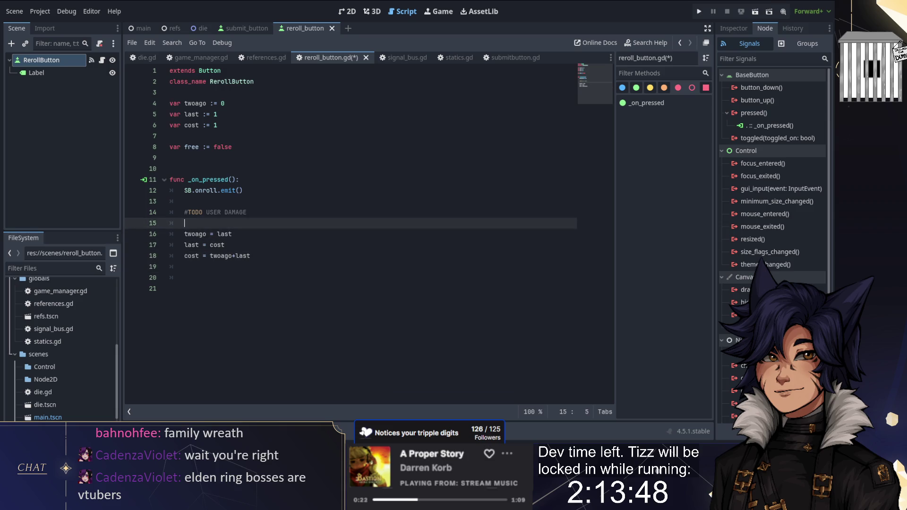
key(Return)
text(if !fre)
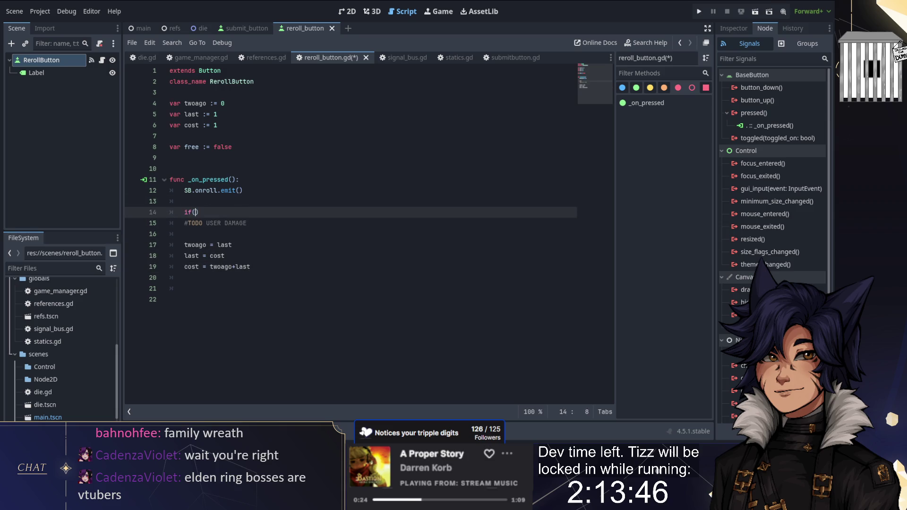
text(e:)
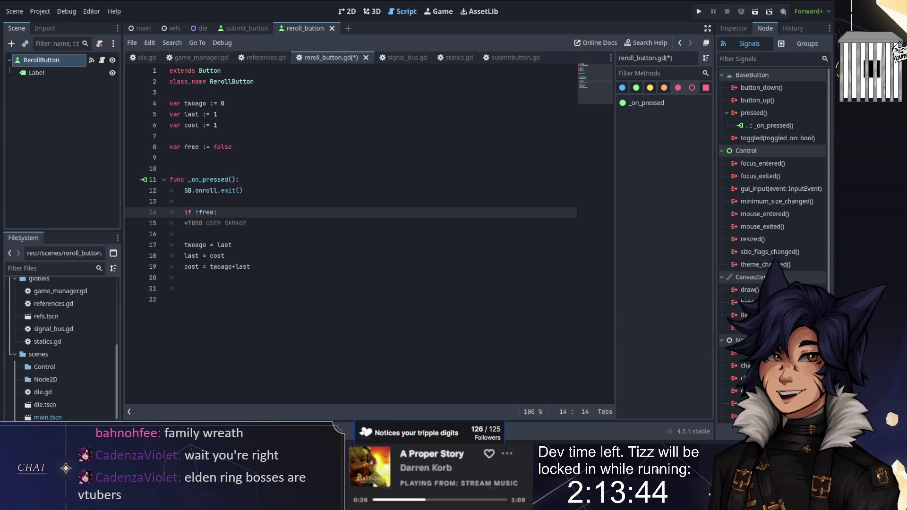
click(271, 218)
key(Home)
text(p)
key(BackSpace)
key(BackSpace)
key(Tab)
text(pass)
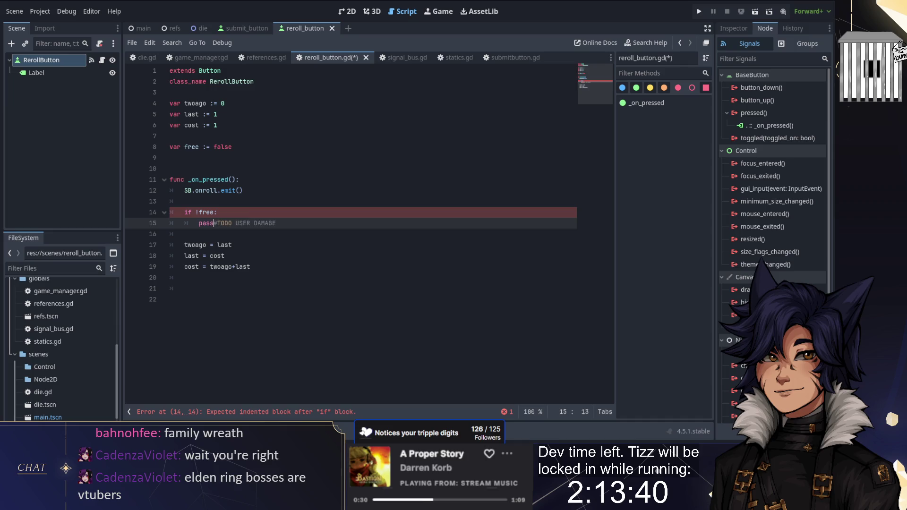
- Reset free = false at the end of the _on_pressed handler
click(185, 277)
key(Down)
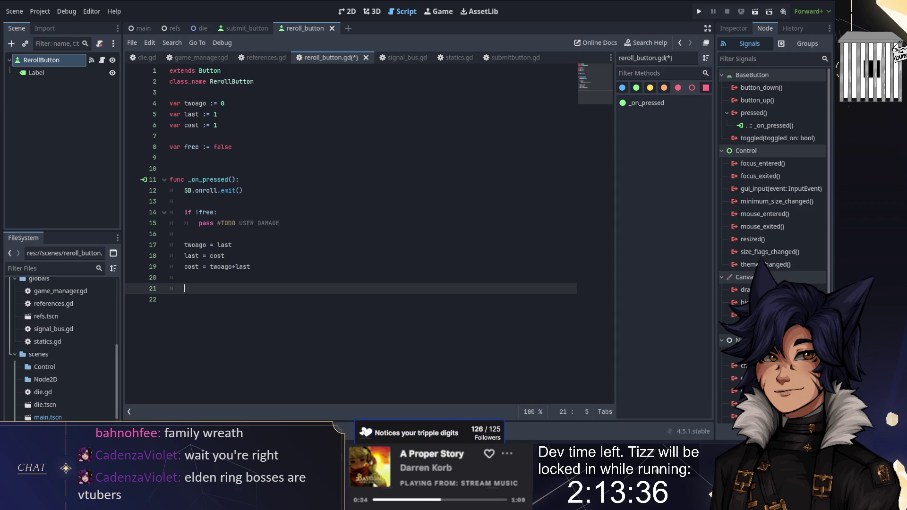
key(Up)
text(free )
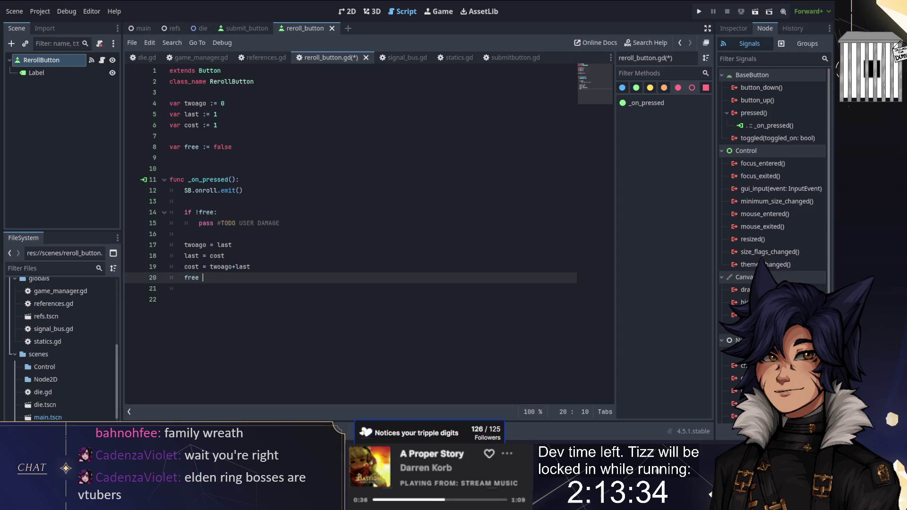
text(= false)
click(184, 288)
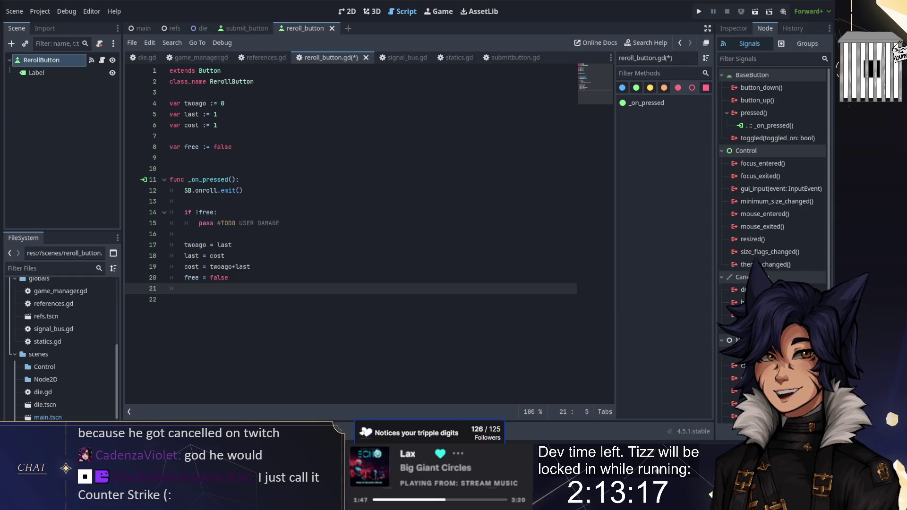
key(alt+d)
click(184, 322)
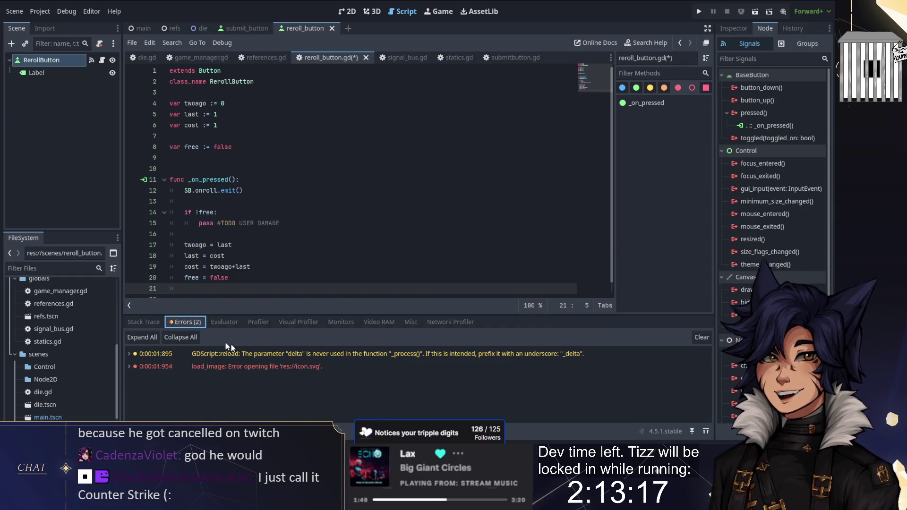
key(alt+d)
key(Down)
key(Up)
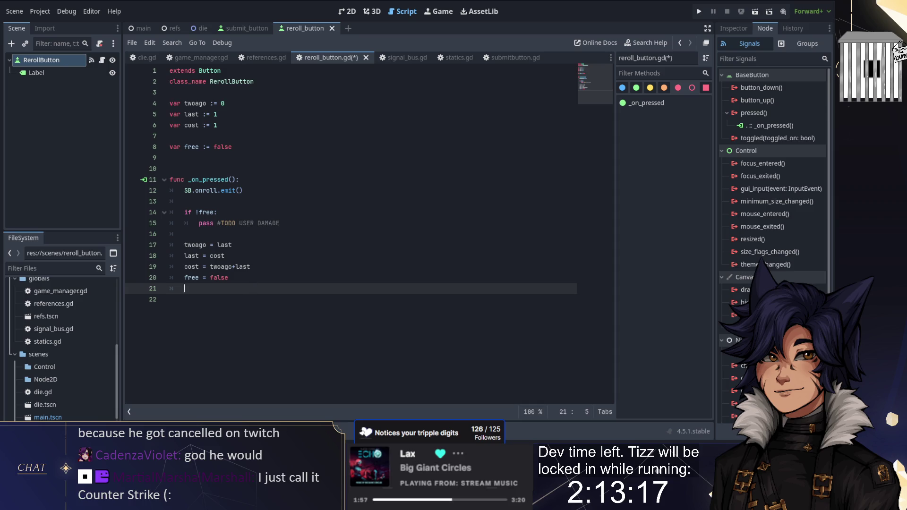
mouse_move(243, 267)
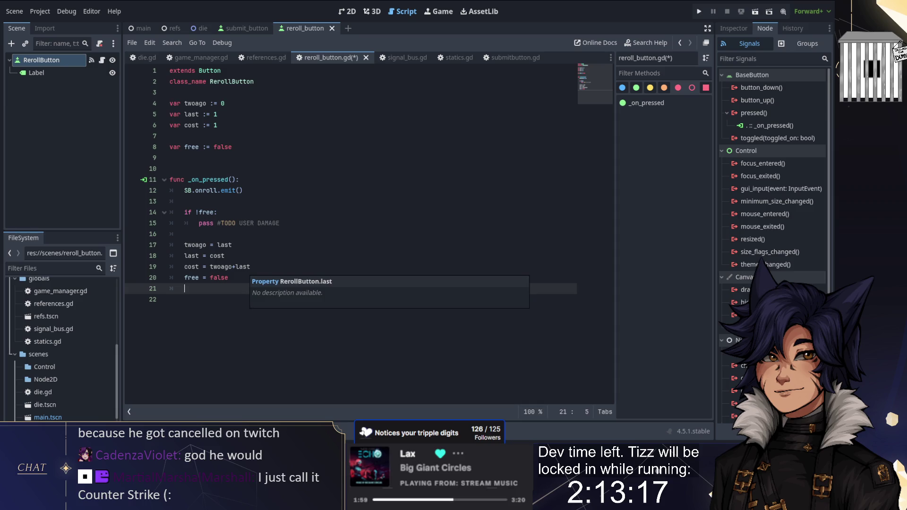
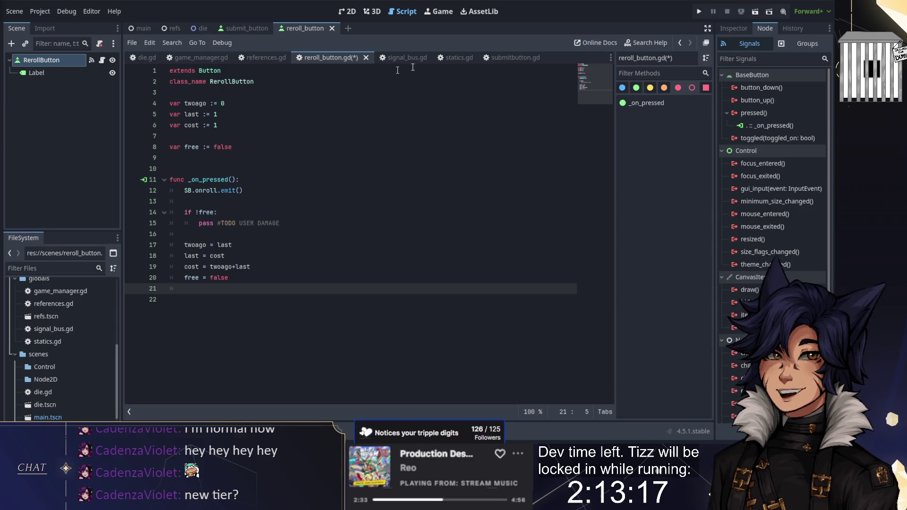
- With the RerollButton Inspector shown, delete the blank line above func _on_pressed() in reroll_button.gd
click(727, 27)
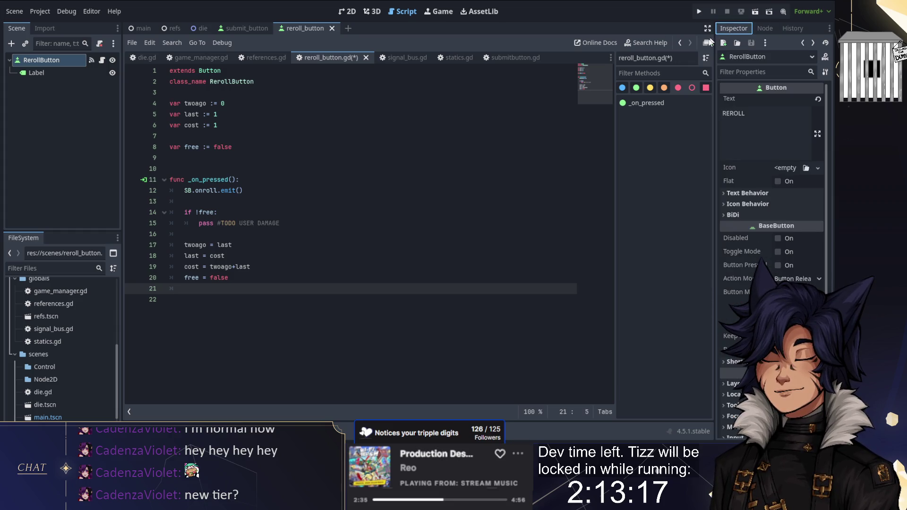
click(447, 179)
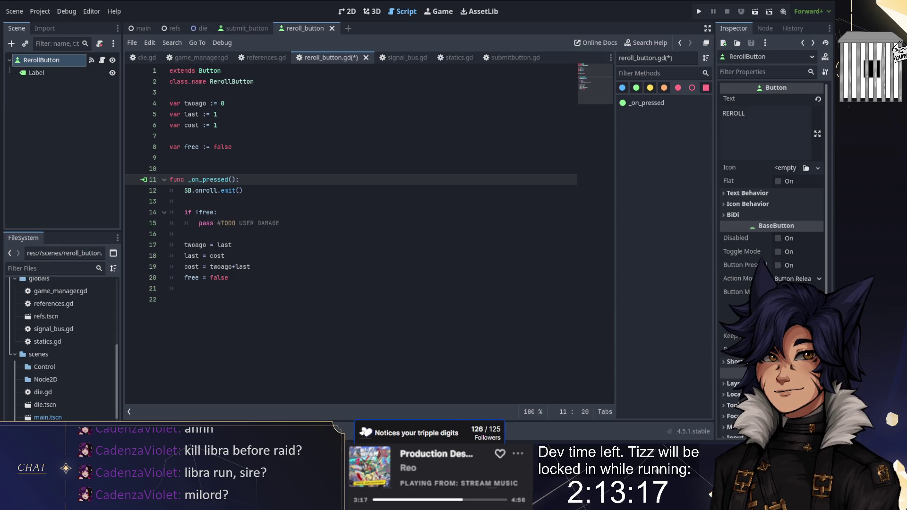
key(Up)
key(BackSpace)
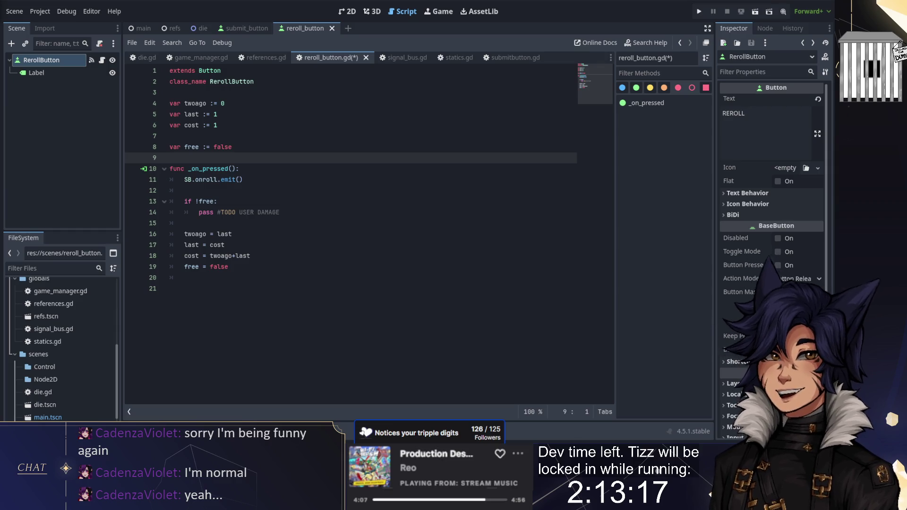
- Insert two blank lines between the free variable and the _on_pressed function
click(329, 295)
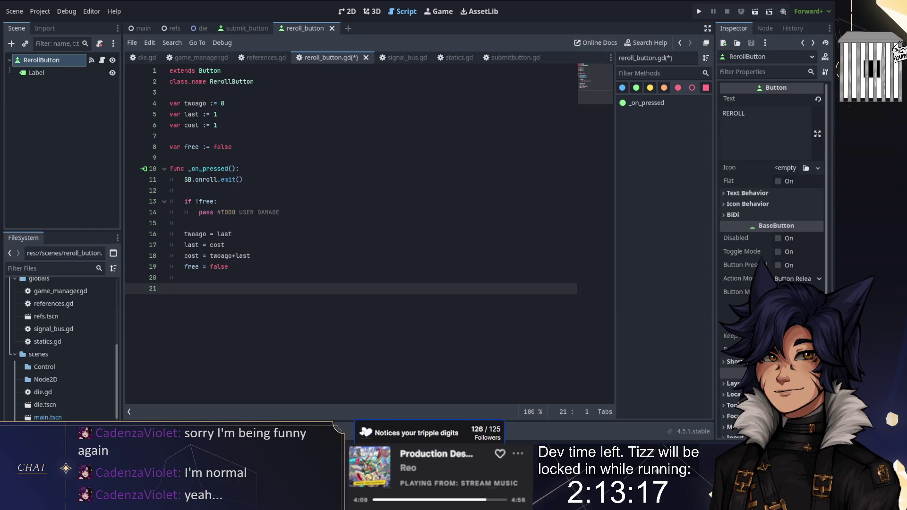
click(185, 278)
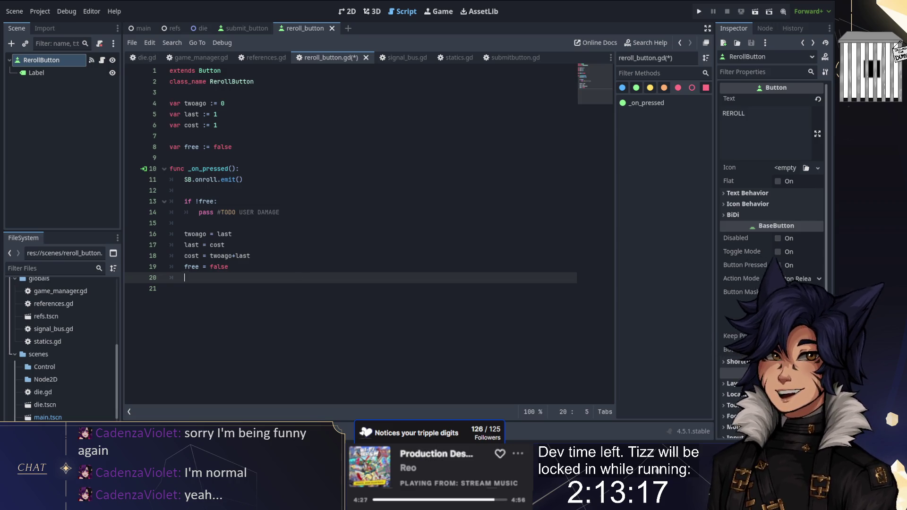
key(ctrl+F2)
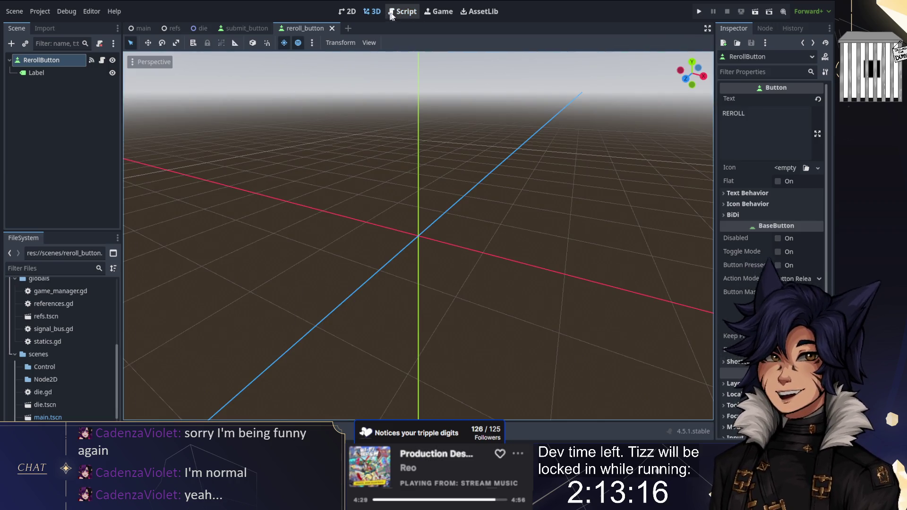
click(387, 16)
key(Up)
key(Up)
key(Up)
key(Up)
key(Up)
key(Up)
key(Return)
key(Return)
key(Up)
key(Up)
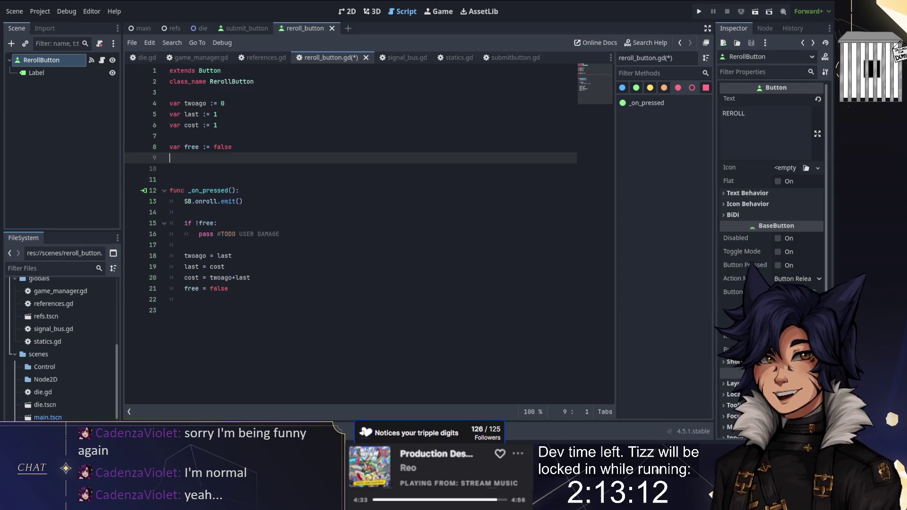
- Write func reset(): with body lines free = true, cost = 1, last = 1, towago = 0
key(Down)
text(fu)
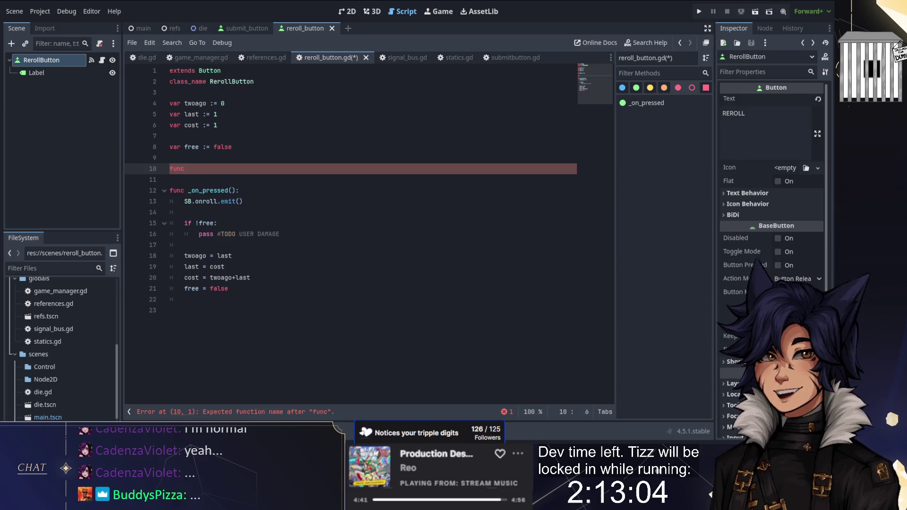
text(et():)
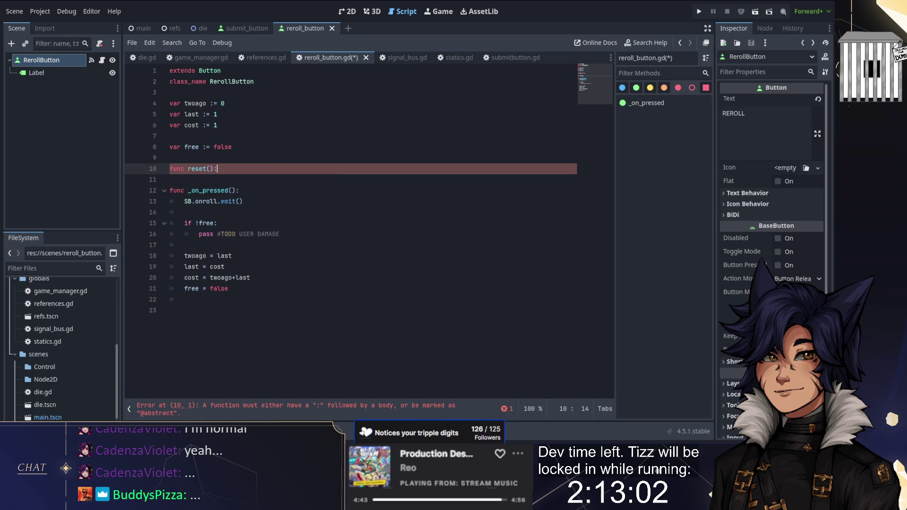
key(Return)
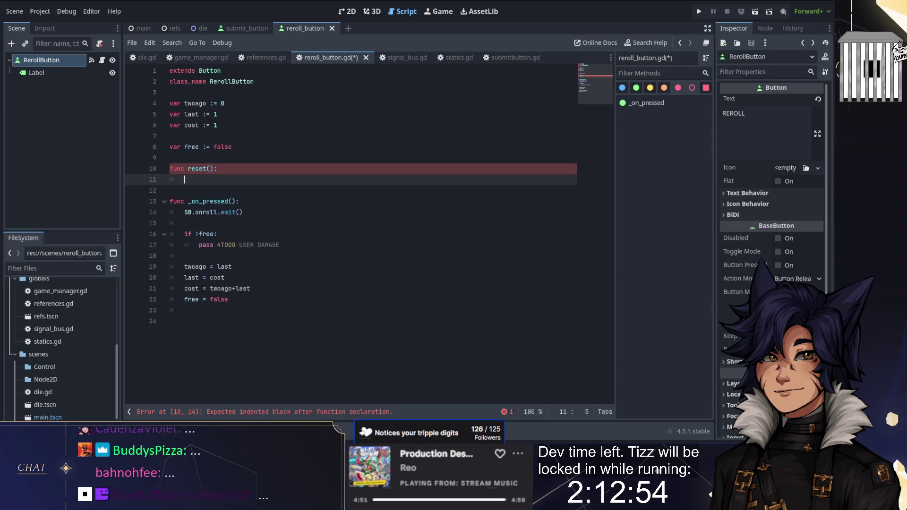
text(fre)
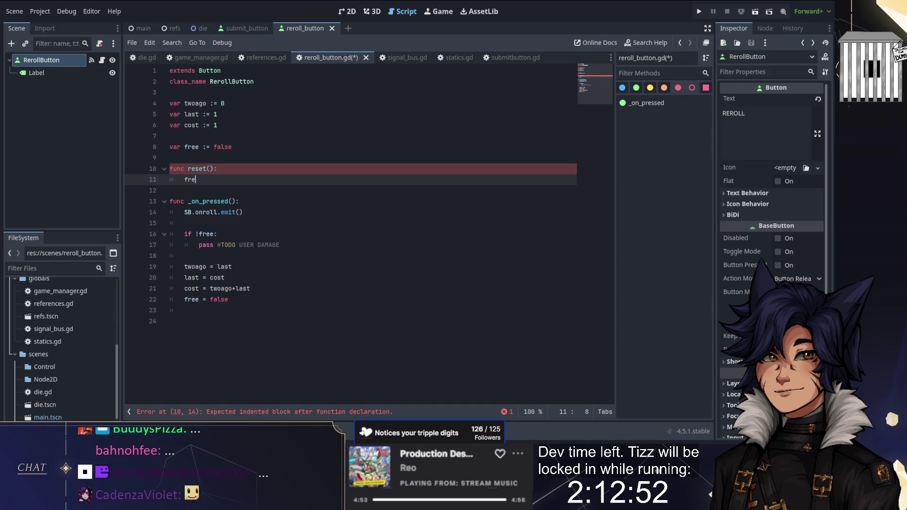
text(e = true)
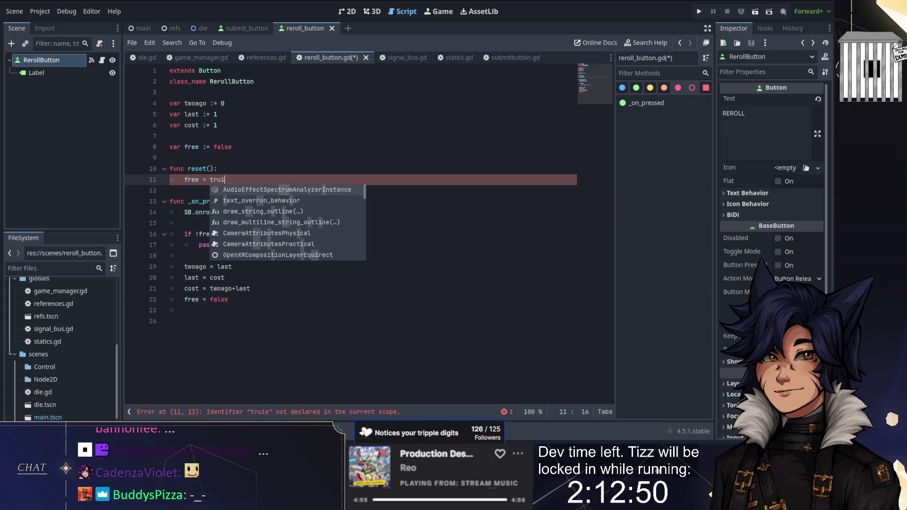
key(Return)
text(cost = 1)
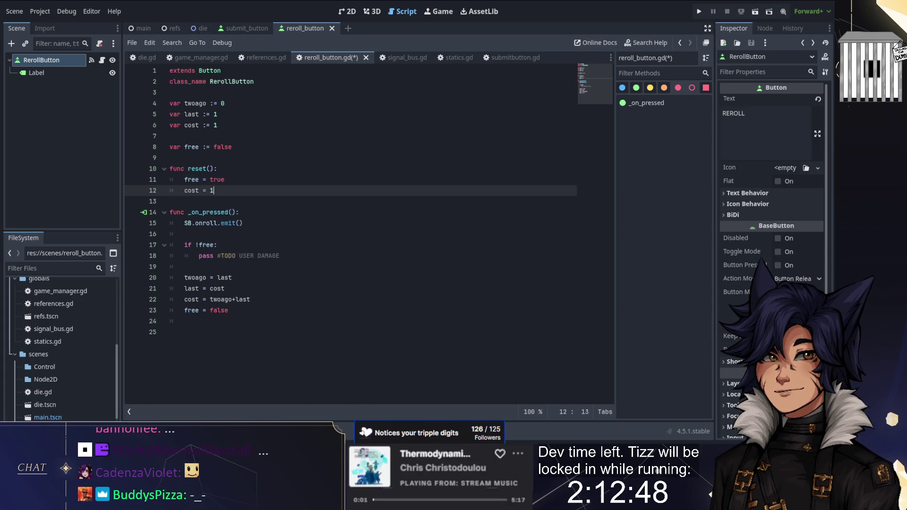
key(Return)
text(last = 1)
key(Return)
text(tow)
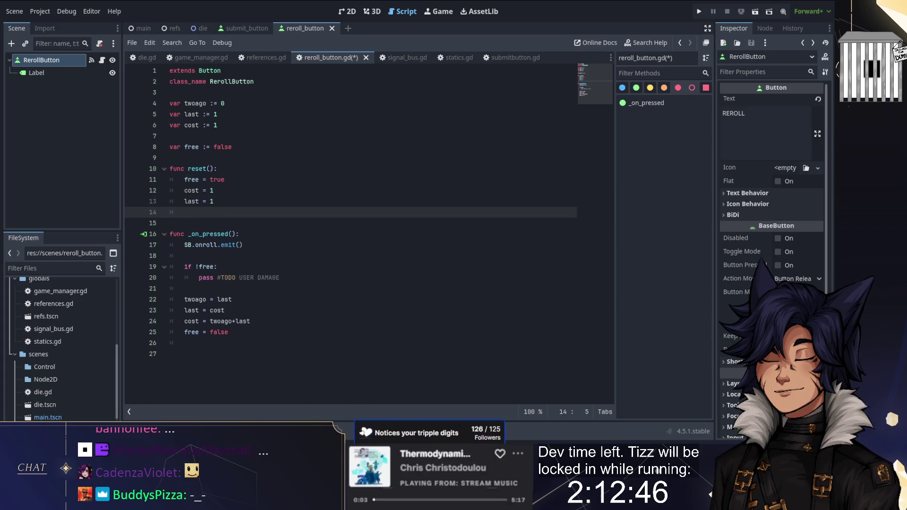
text(ago)
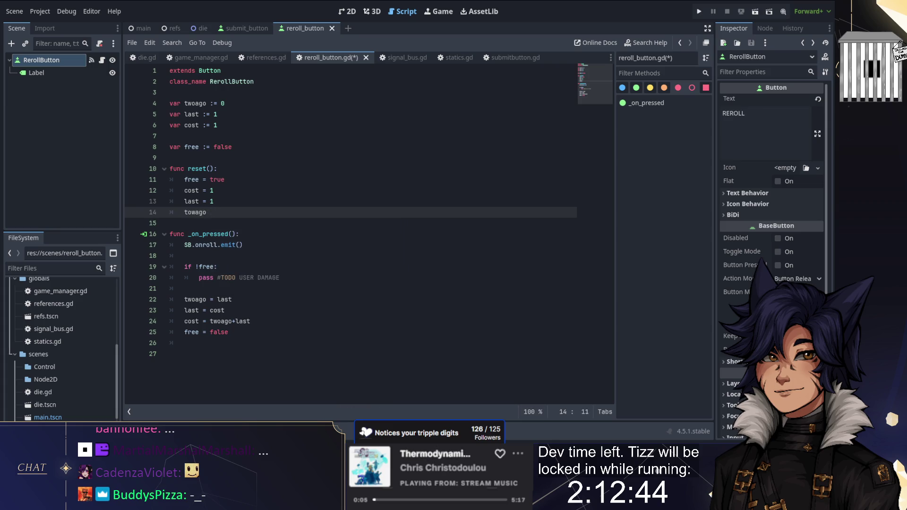
text( = 0)
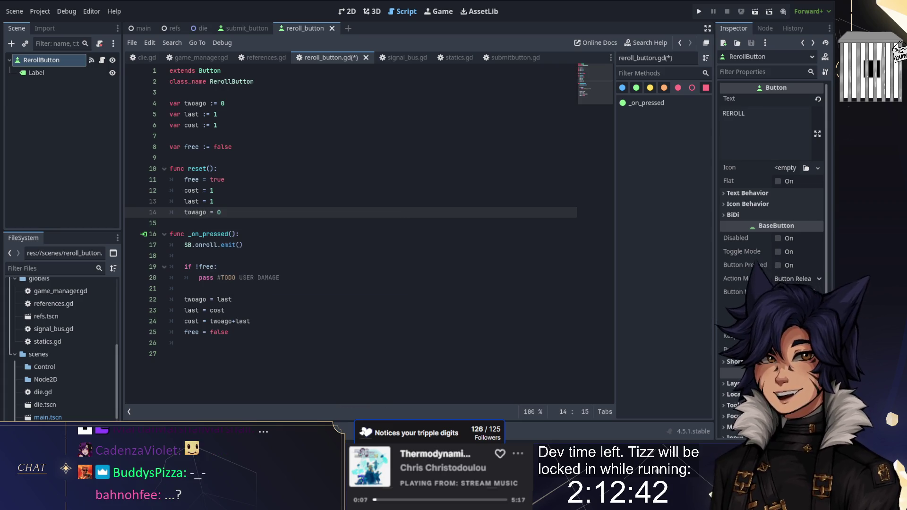
- Correct the misspelled towago variable to twoago in reset()
click(170, 223)
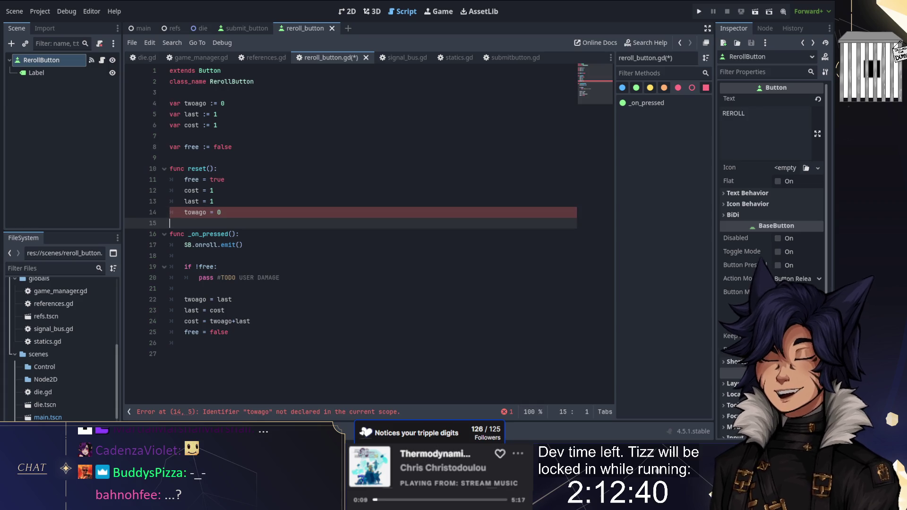
click(210, 212)
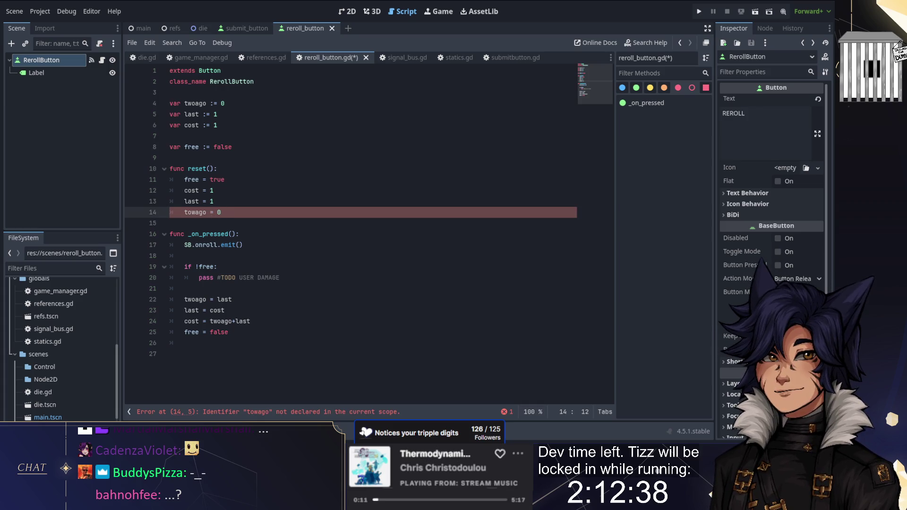
click(206, 212)
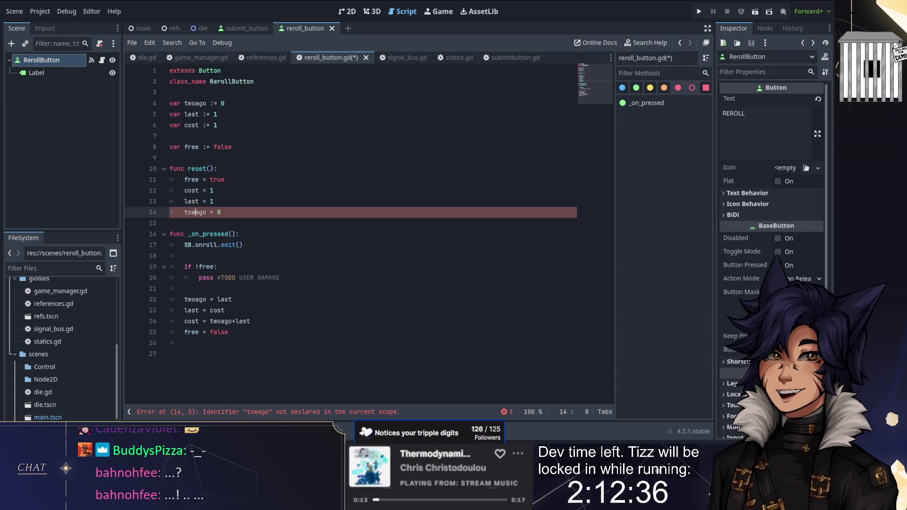
key(Left)
key(Left)
key(Left)
key(BackSpace)
key(Right)
- Add an update_label() call on a new line at the end of _on_pressed
text(o)
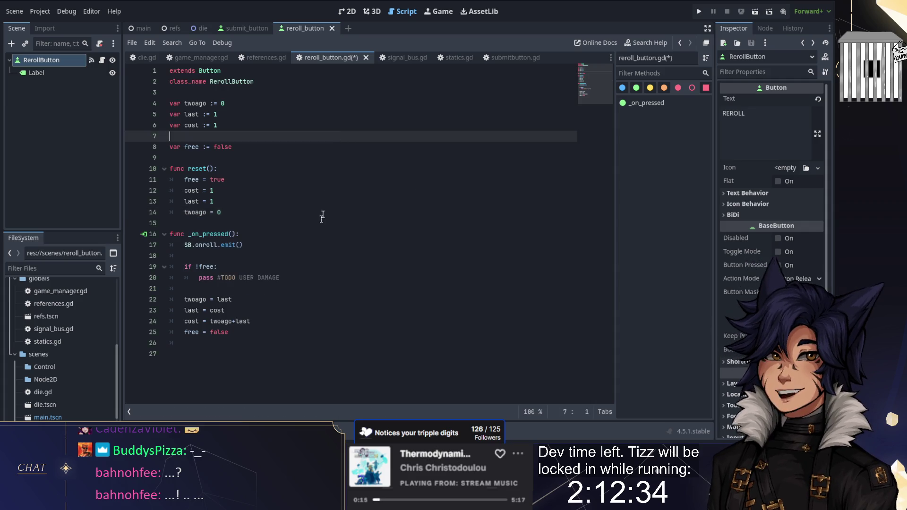
click(244, 353)
key(Up)
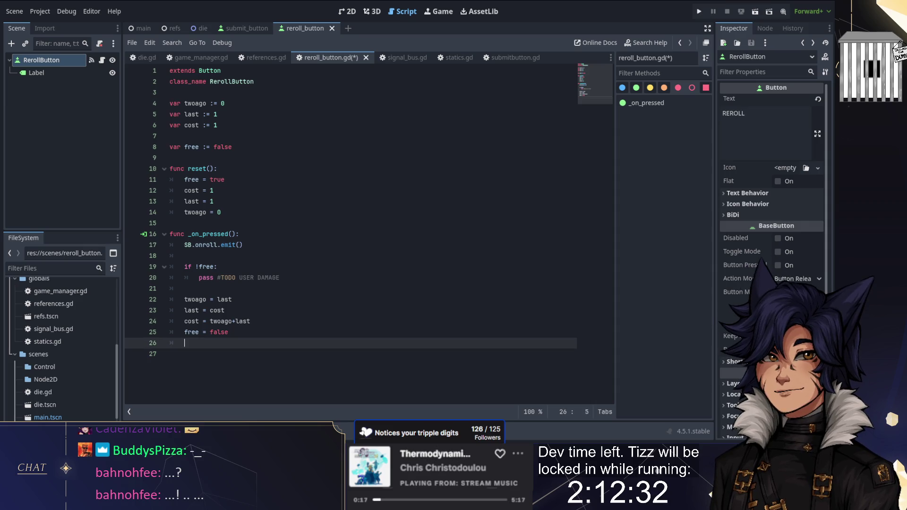
key(Return)
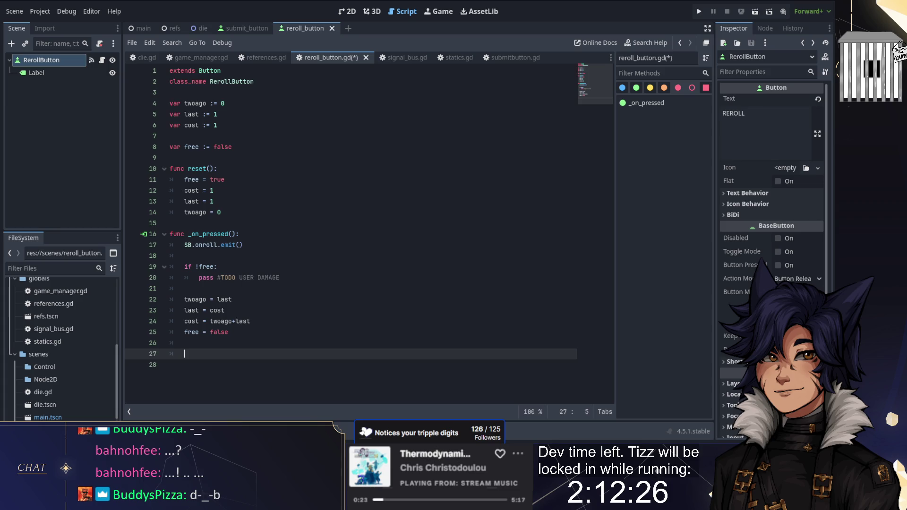
text(update_)
text(label)
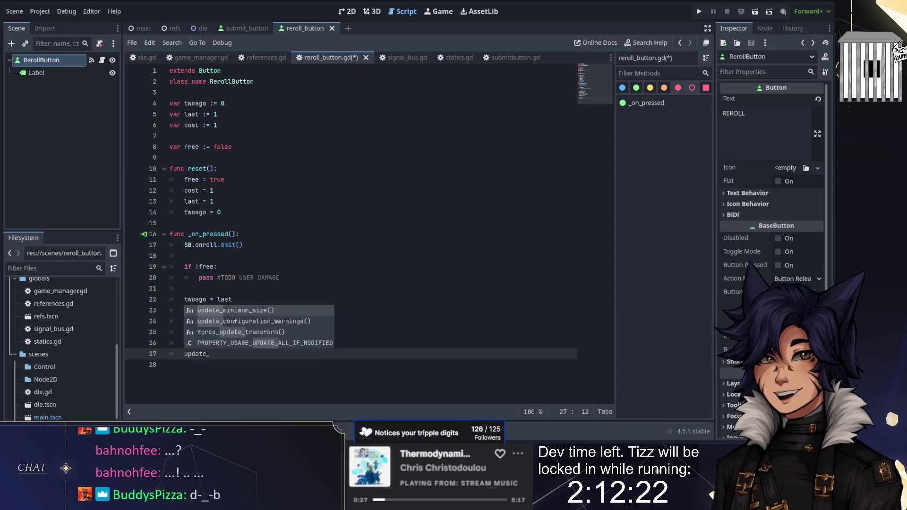
text(())
- Copy the update_label() call into the end of reset()
key(shift+Home)
key(ctrl+c)
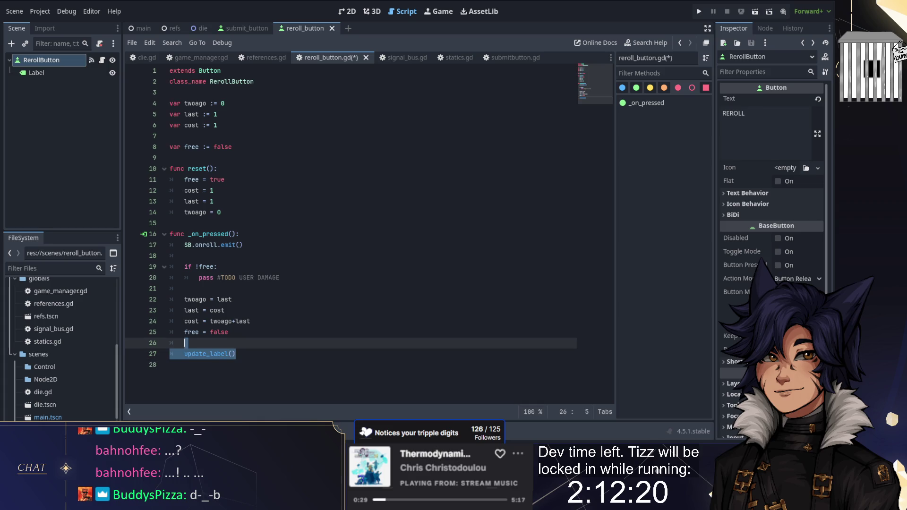
click(221, 212)
key(Return)
key(Return)
key(ctrl+v)
key(Down)
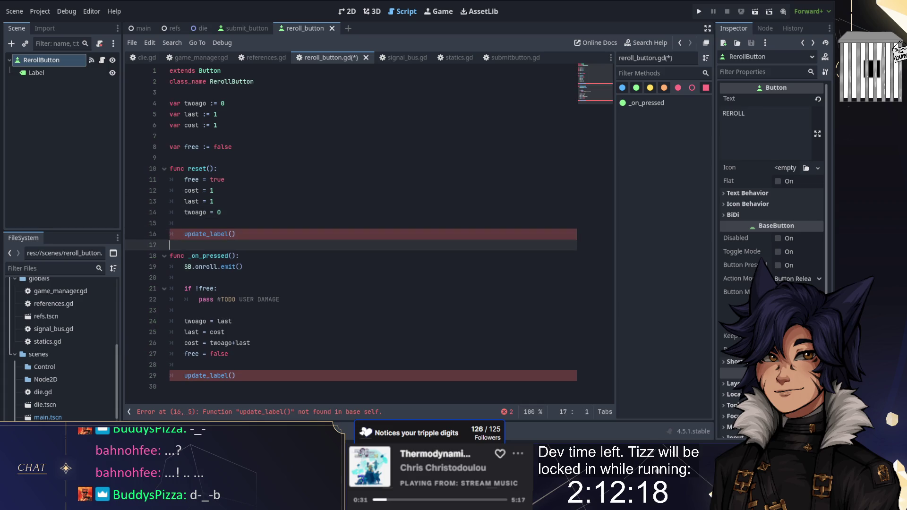
- Declare func update_label(): at the bottom of the script and start its body
click(303, 387)
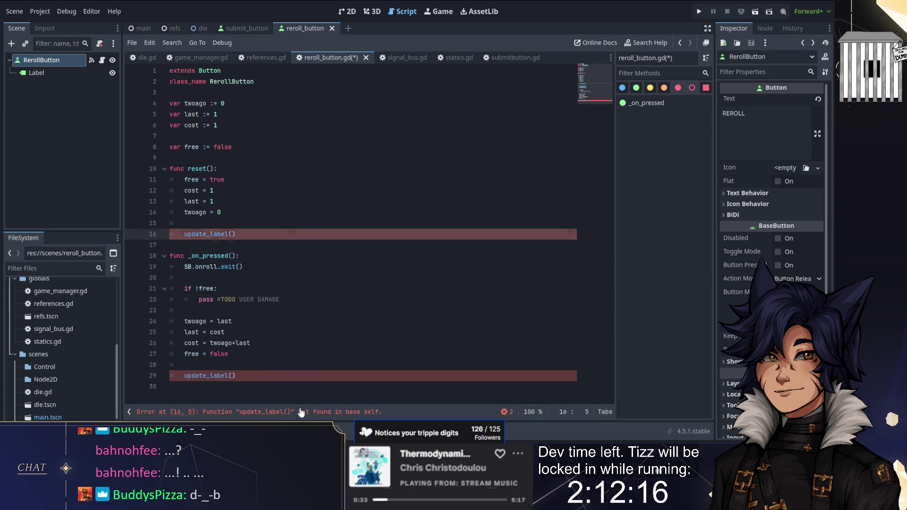
key(Return)
key(ctrl+v)
key(Up)
key(Down)
text(func)
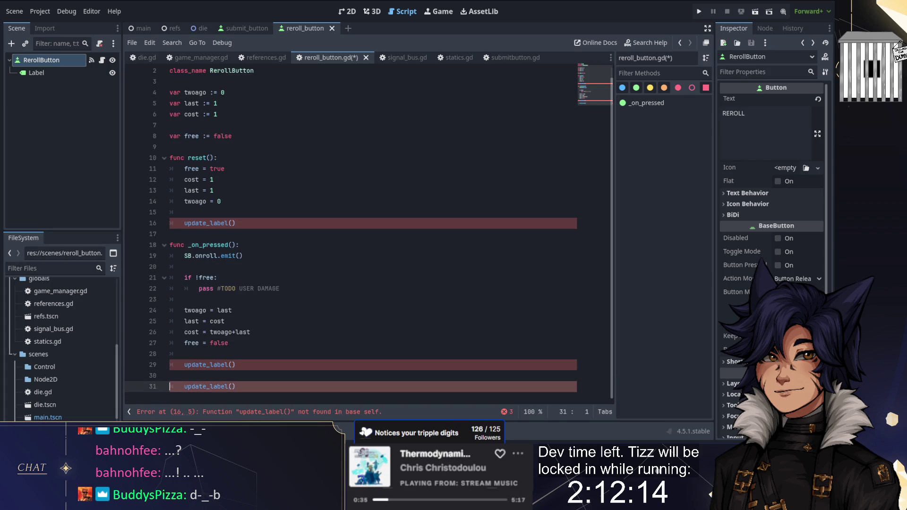
key(Delete)
key(End)
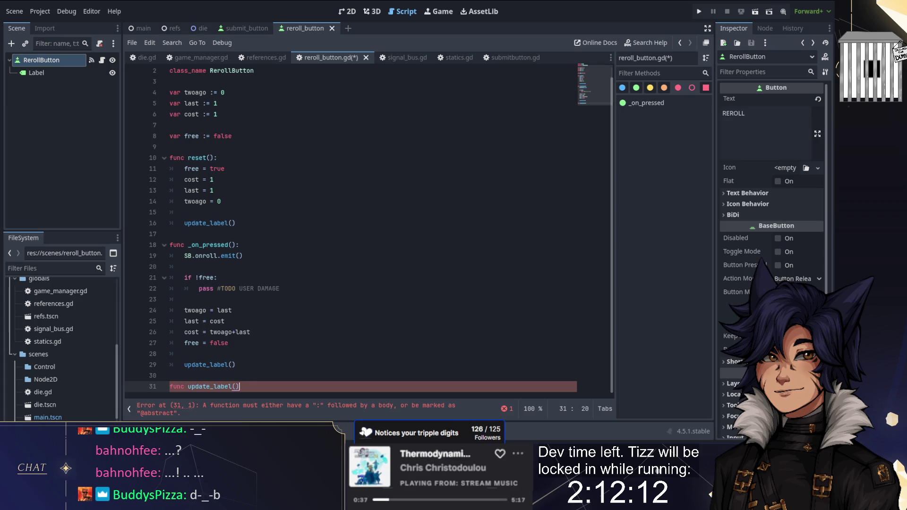
key(Right)
key(Return)
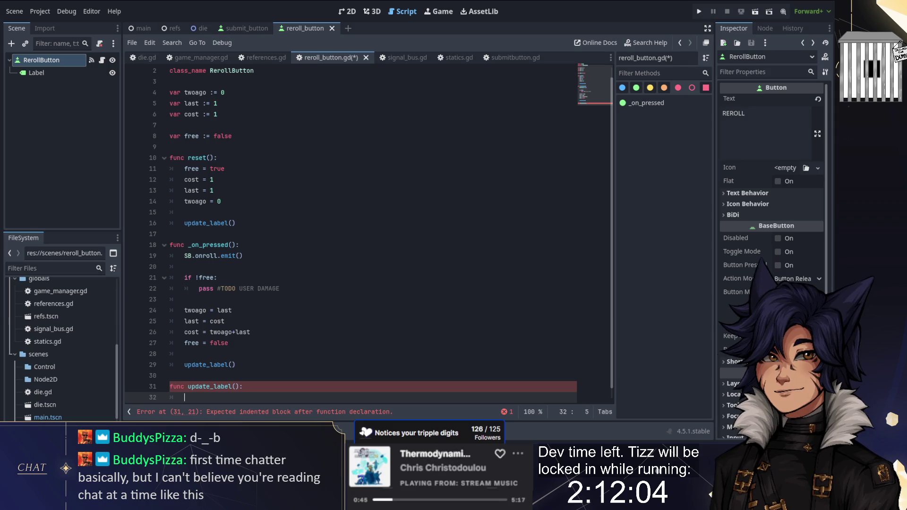
key(ctrl+F2)
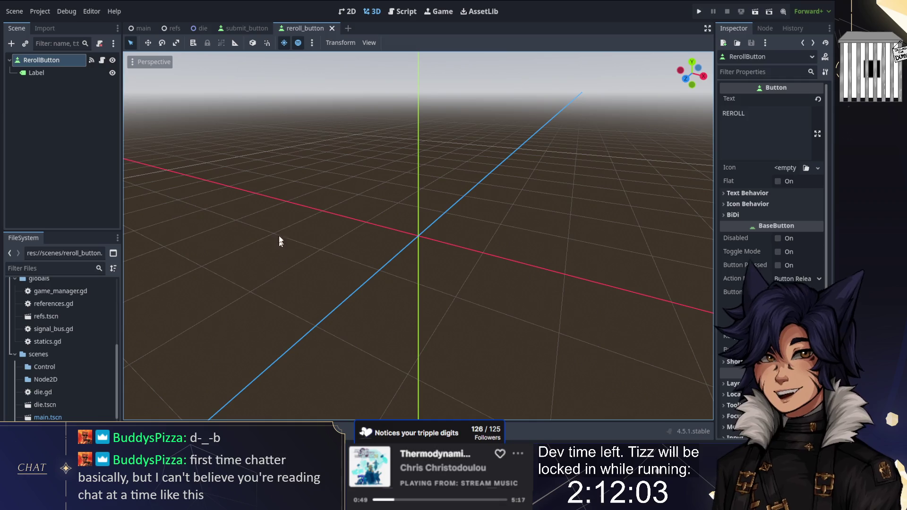
- Return to reroll_button.gd and add an indented body line under update_label()
click(402, 12)
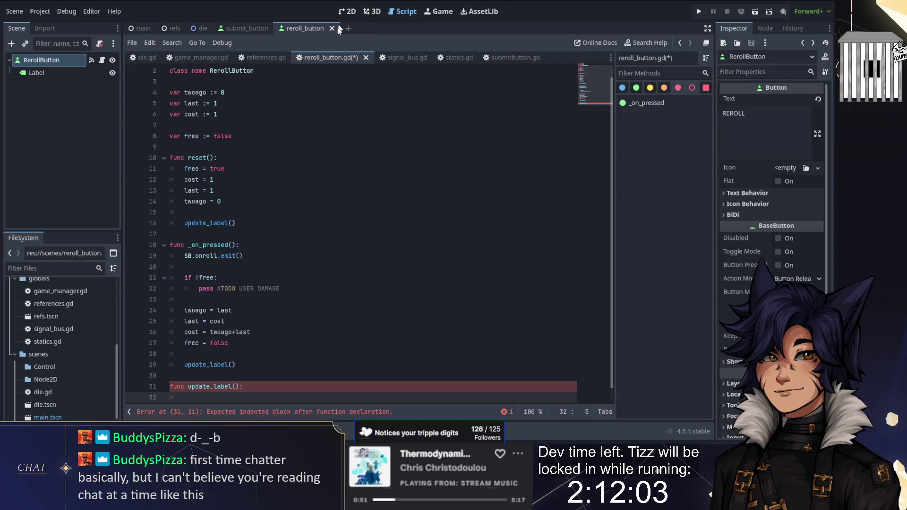
key(Return)
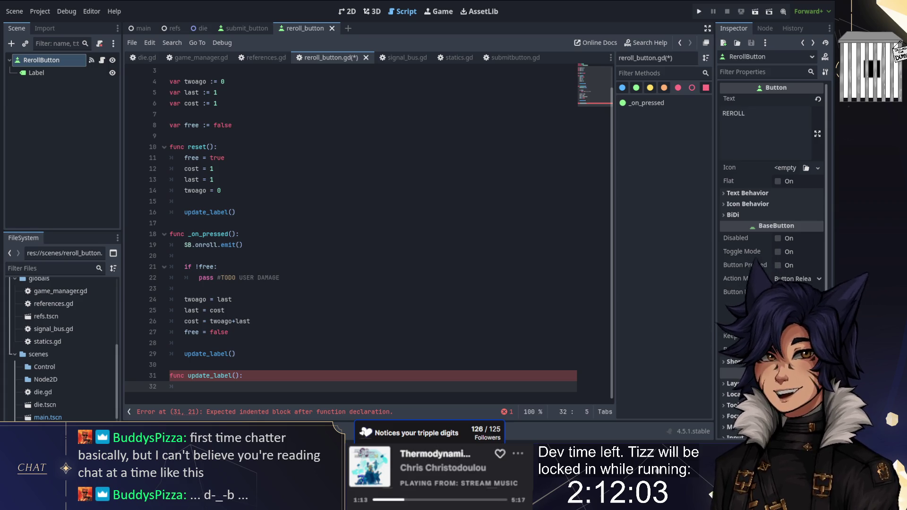
key(ctrl+F2)
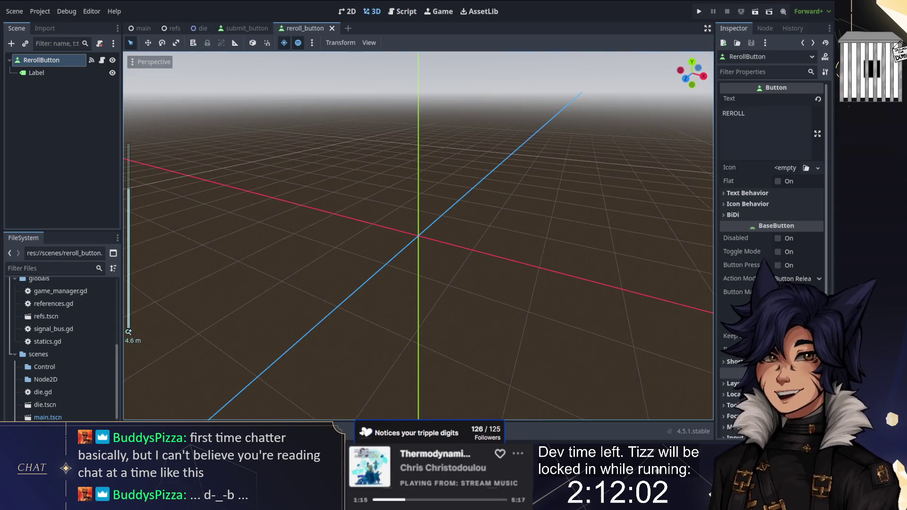
click(419, 12)
text($lab)
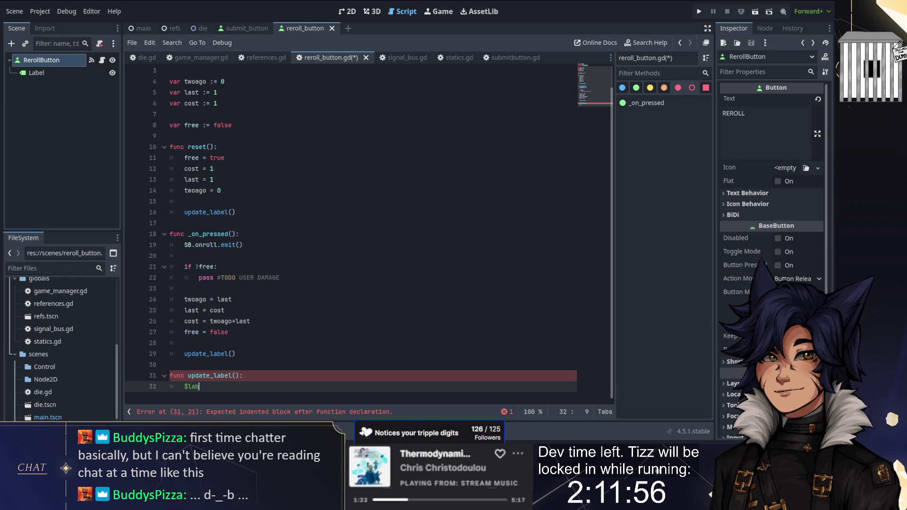
- Write the $Label.text cost assignment and add if free: and else: lines around it
text(e)
key(Return)
text(.)
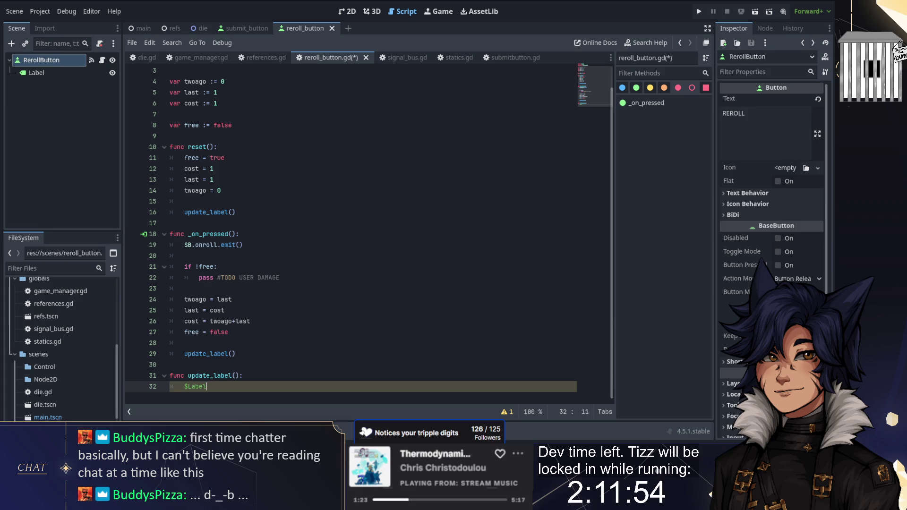
text(text = ')
text(Cost:)
text(" + str(c)
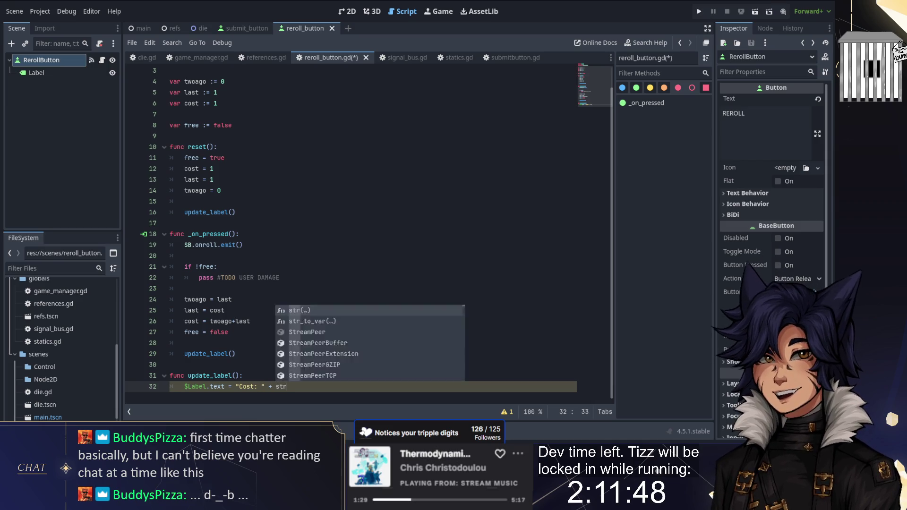
text(ost))
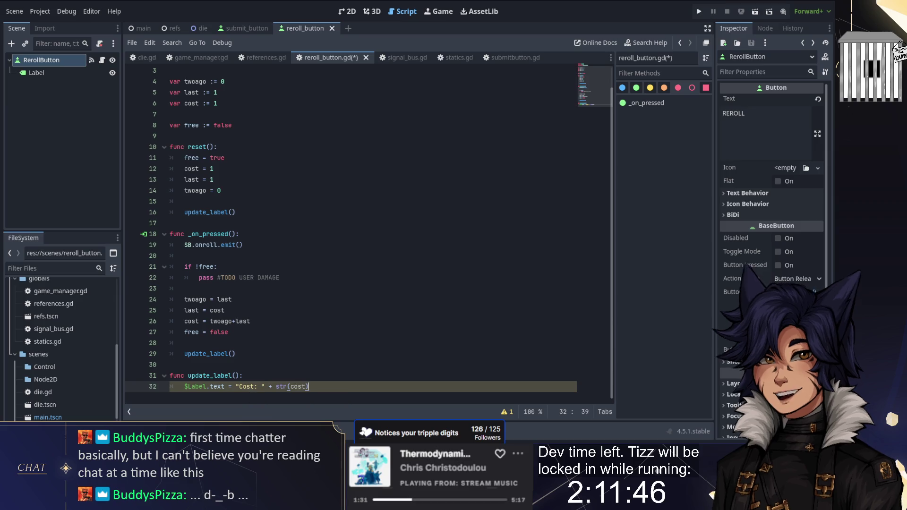
key(ctrl+shift+Return)
text(i)
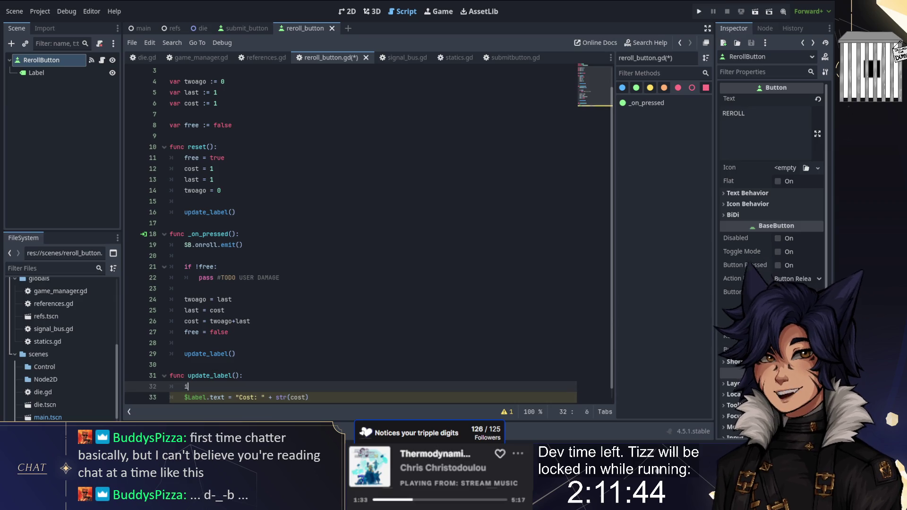
text(f free:)
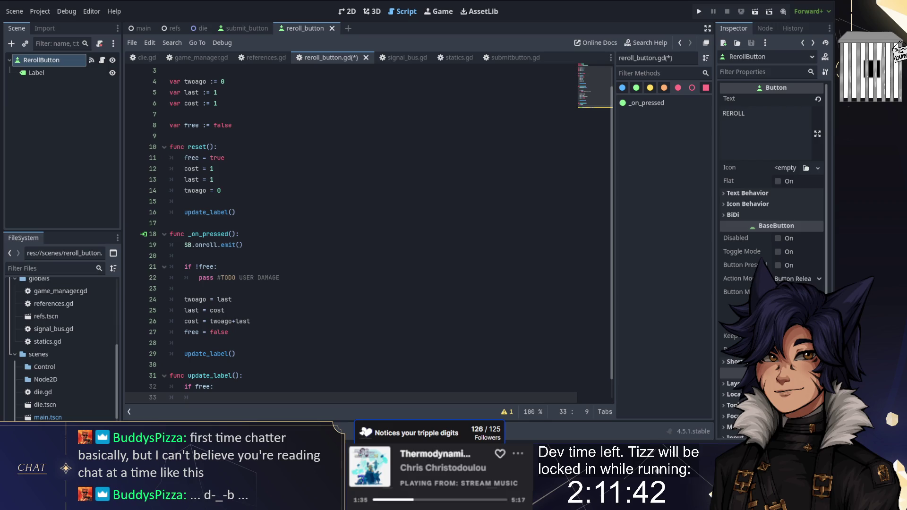
key(Return)
key(Return)
key(BackSpace)
text(else;)
key(BackSpace)
text(:)
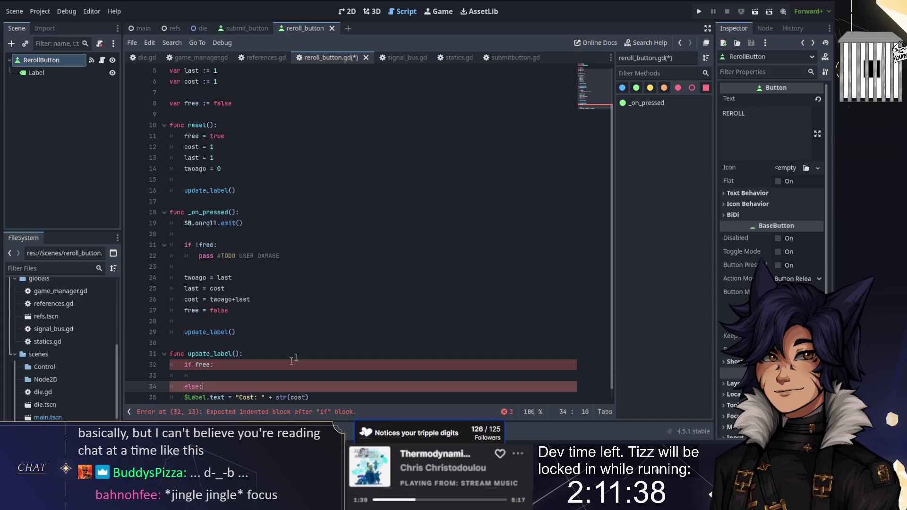
- Indent the cost assignment under else and set $Label.text to "Cost: 0" in the if branch
click(284, 310)
click(189, 397)
key(Tab)
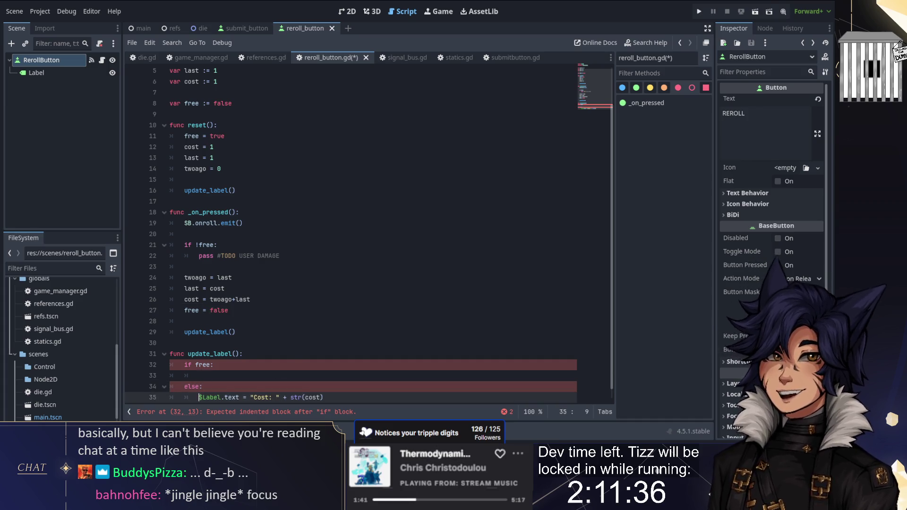
key(Up)
key(Up)
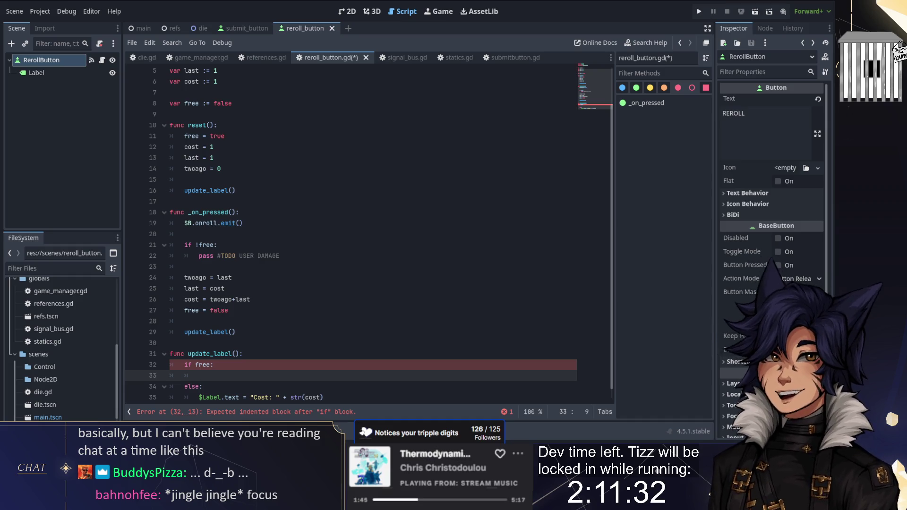
text($Label.text)
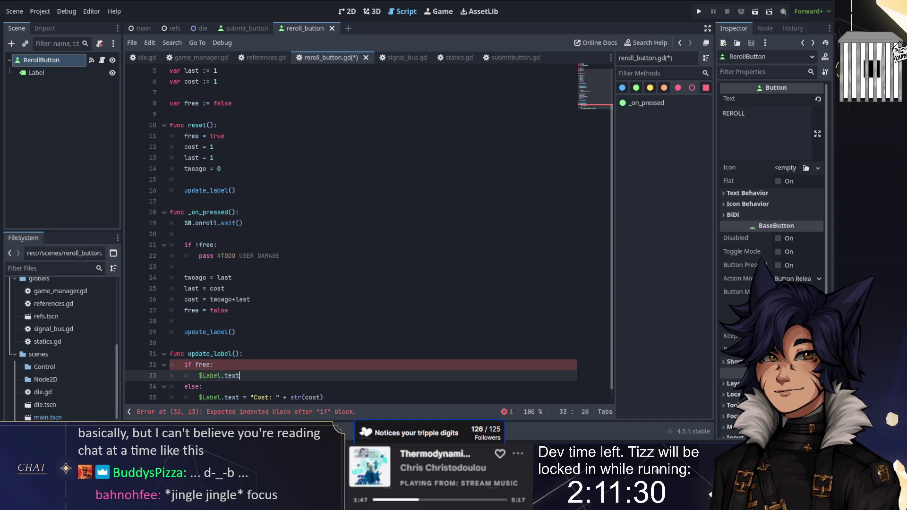
text( = "Cost: 0)
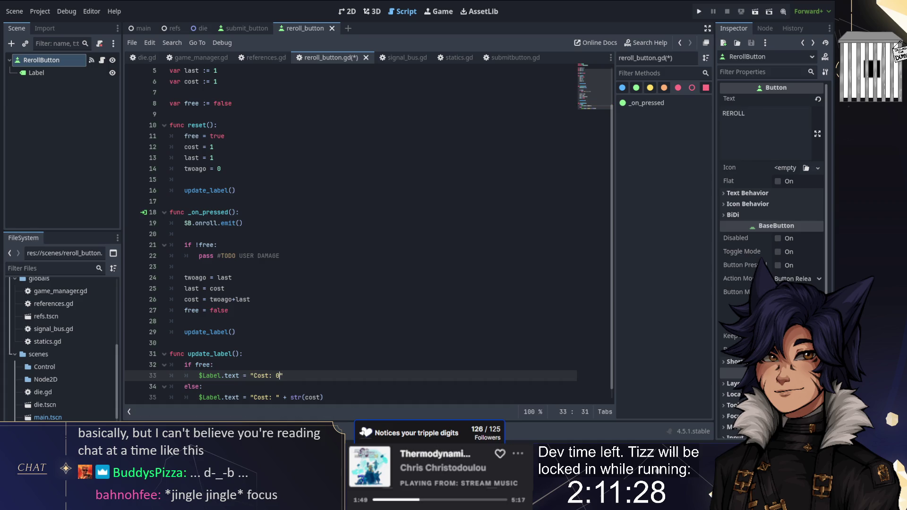
- Save the updated reroll_button.gd script
click(325, 321)
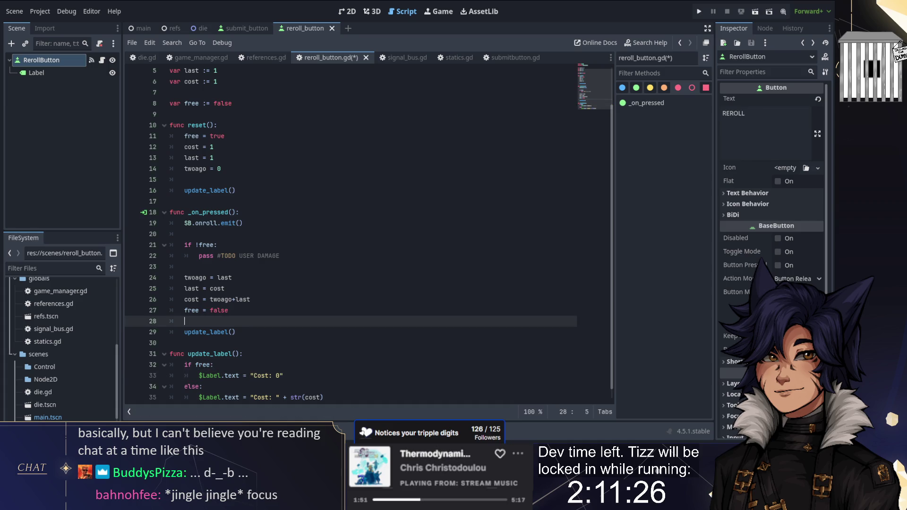
scroll(325, 246, up, 2)
scroll(267, 261, down, 2)
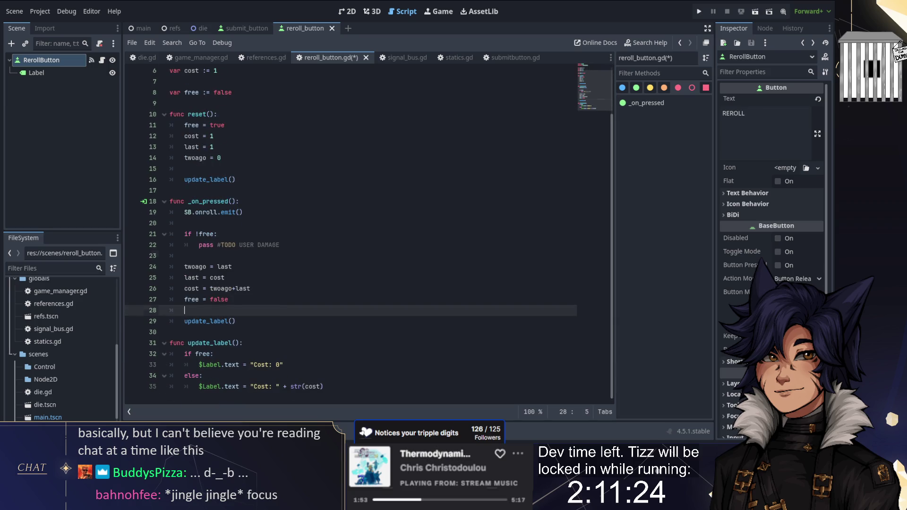
key(ctrl+s)
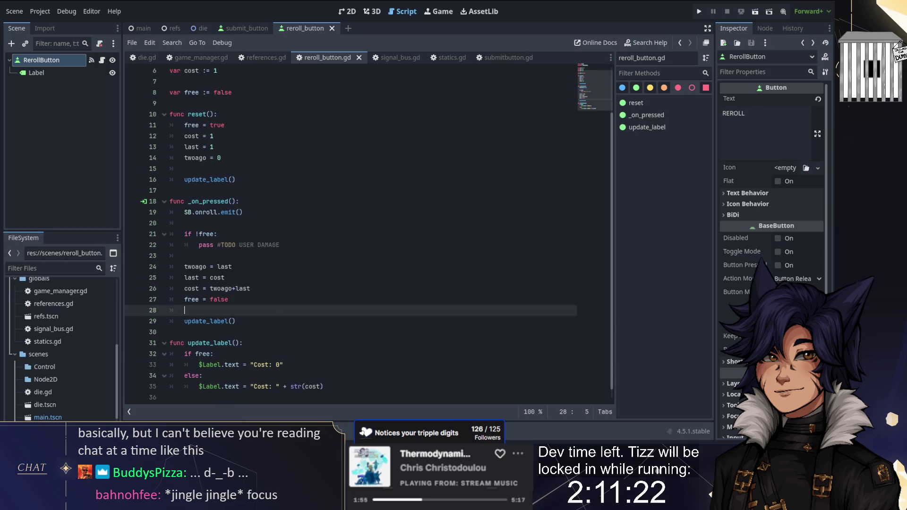
scroll(319, 189, up, 2)
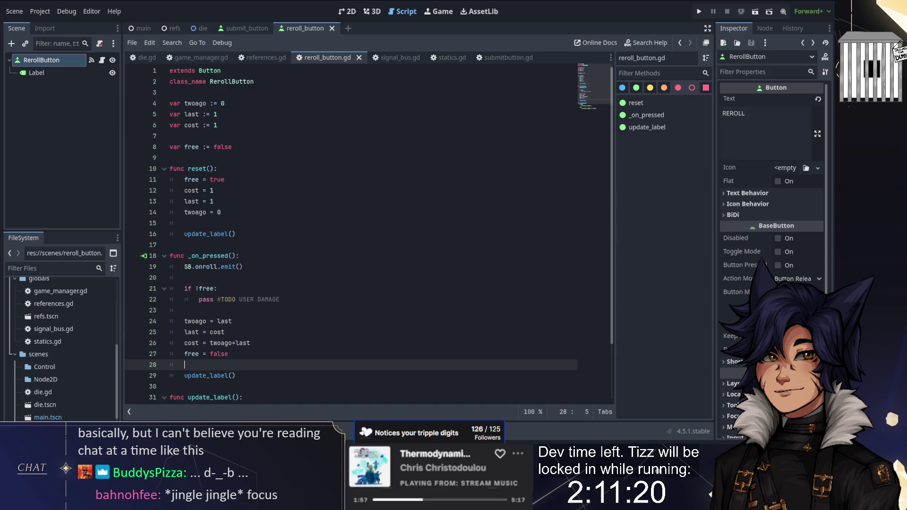
click(198, 158)
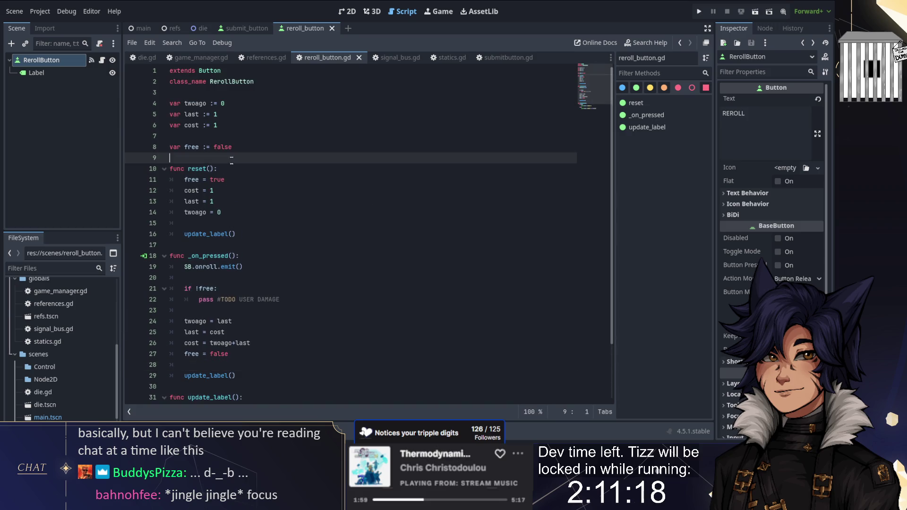
- Insert a func _ready(): declaration above reset()
key(Return)
key(Return)
key(Up)
text(f)
key(BackSpace)
key(BackSpace)
key(BackSpace)
text(unc _ready():)
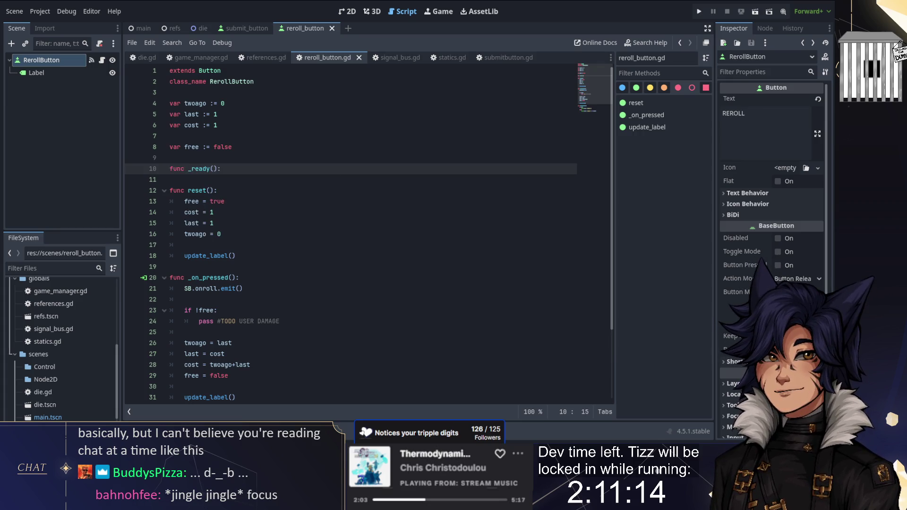
key(Return)
key(Return)
- In _ready(), connect the submit signal to reset and save the script
text(SB)
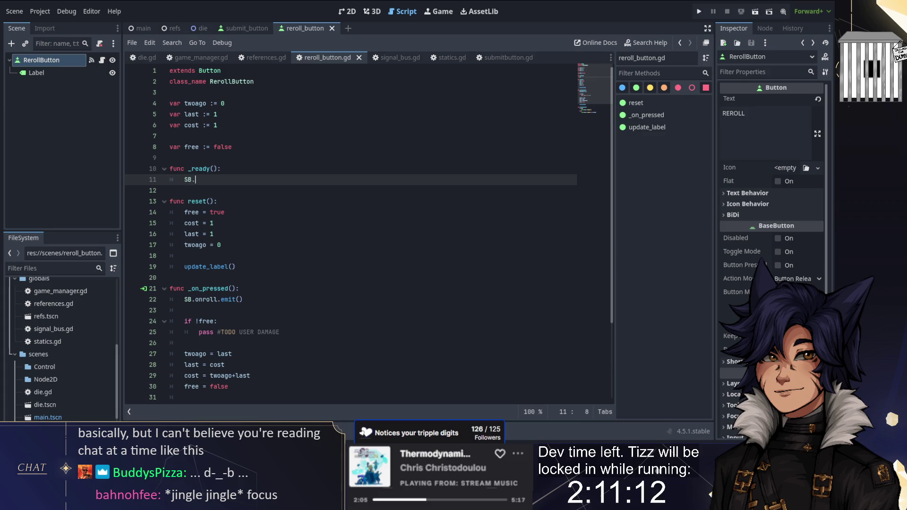
text(.)
key(Down)
key(Down)
key(Return)
text(.)
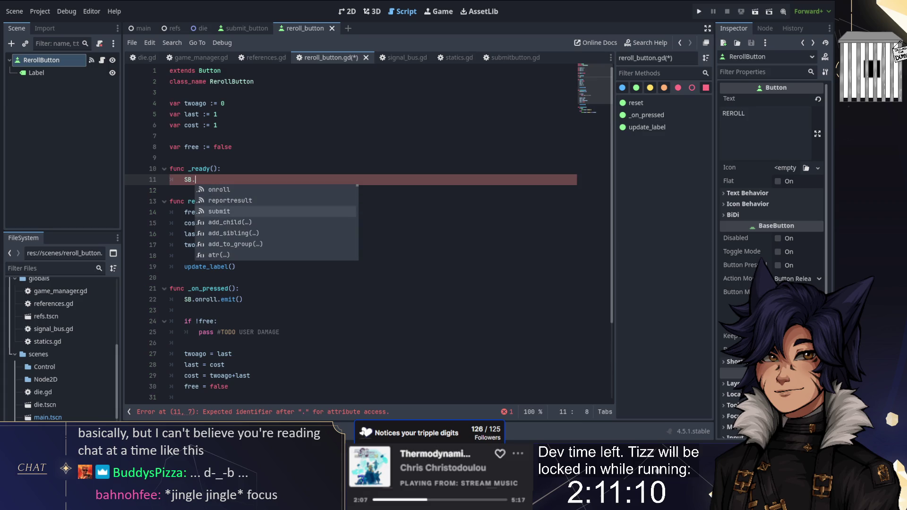
key(Escape)
key(Return)
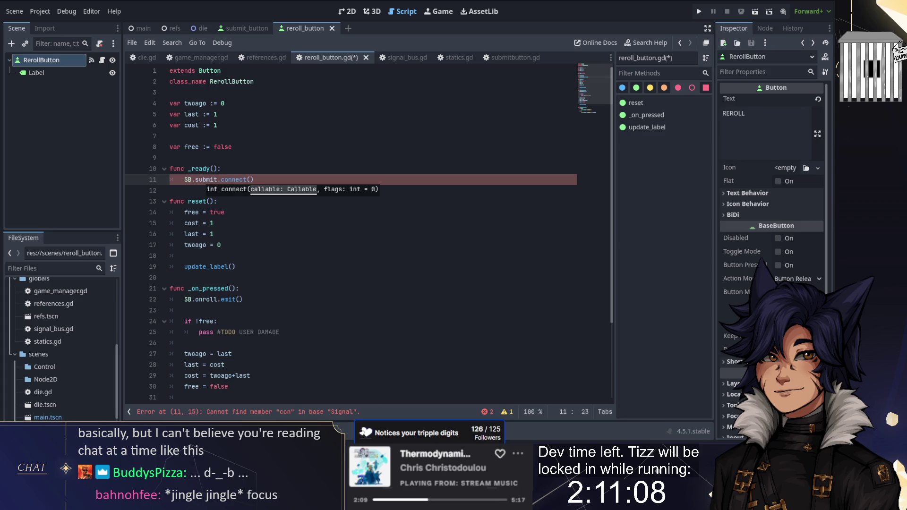
text(reset)
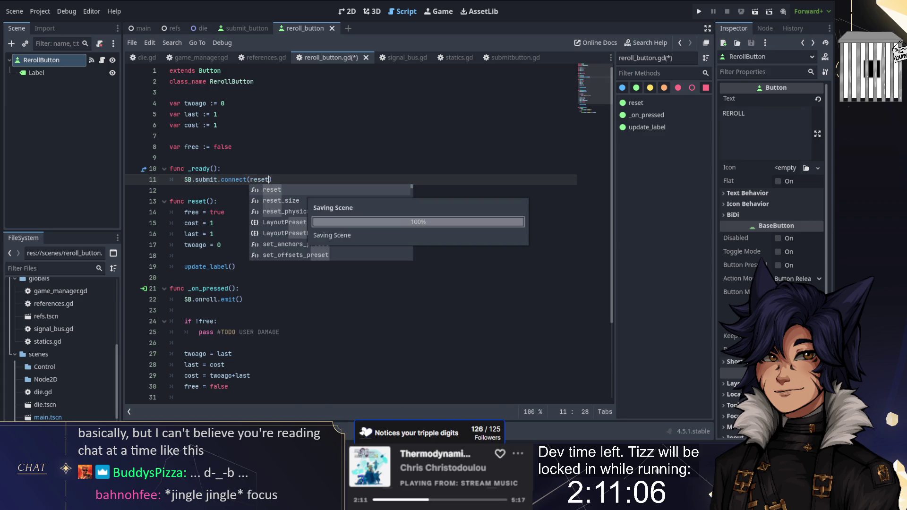
key(ctrl+s)
key(Escape)
key(Up)
key(Up)
- Drag reroll_button.tscn into the main scene's 2D view, left of the dice
click(137, 29)
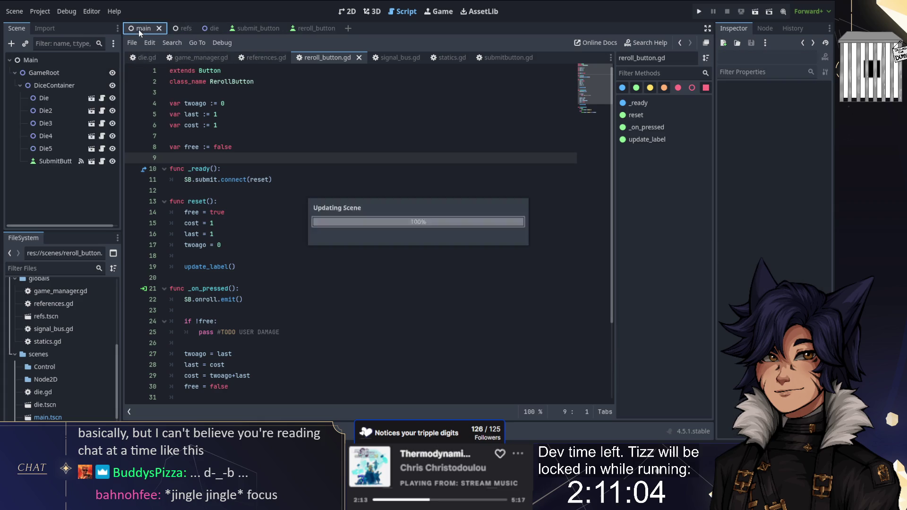
click(347, 11)
scroll(42, 384, down, 2)
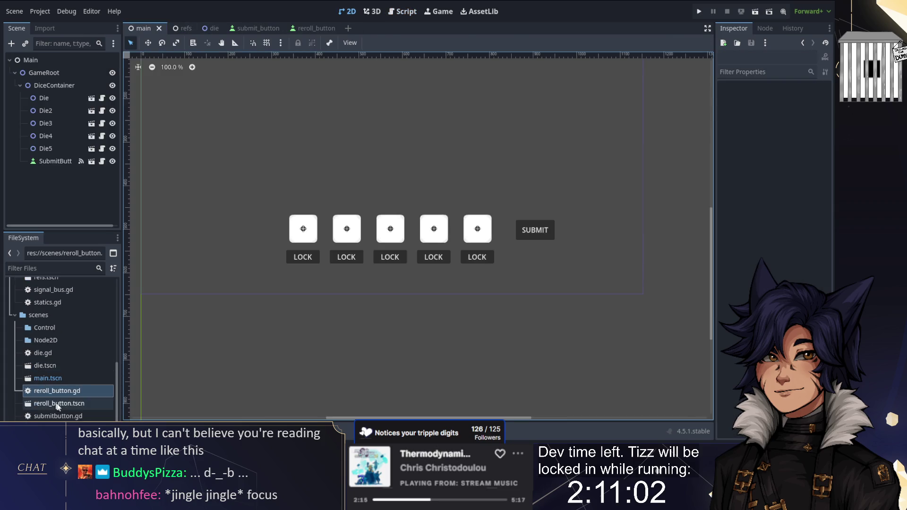
drag(59, 403, 248, 232)
click(292, 187)
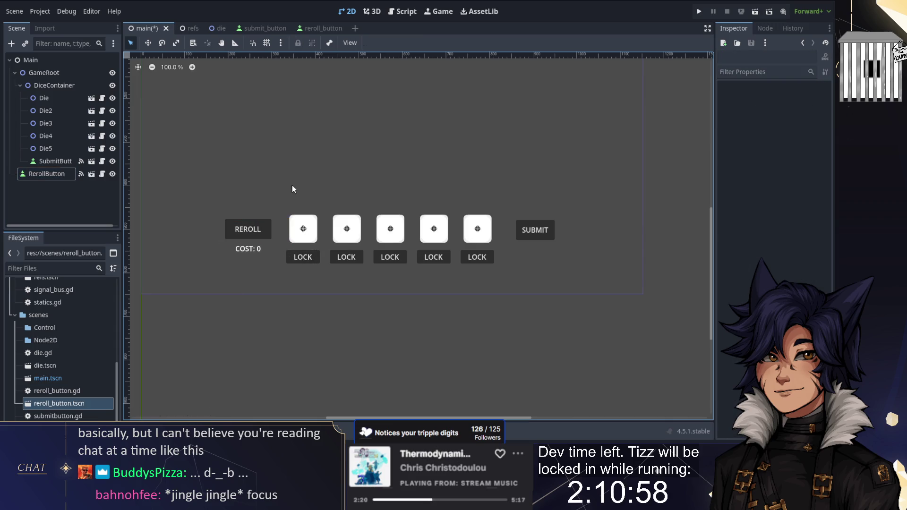
click(270, 26)
- Review submitbutton.gd, then open the Create New Node dialog searching for Label
click(399, 12)
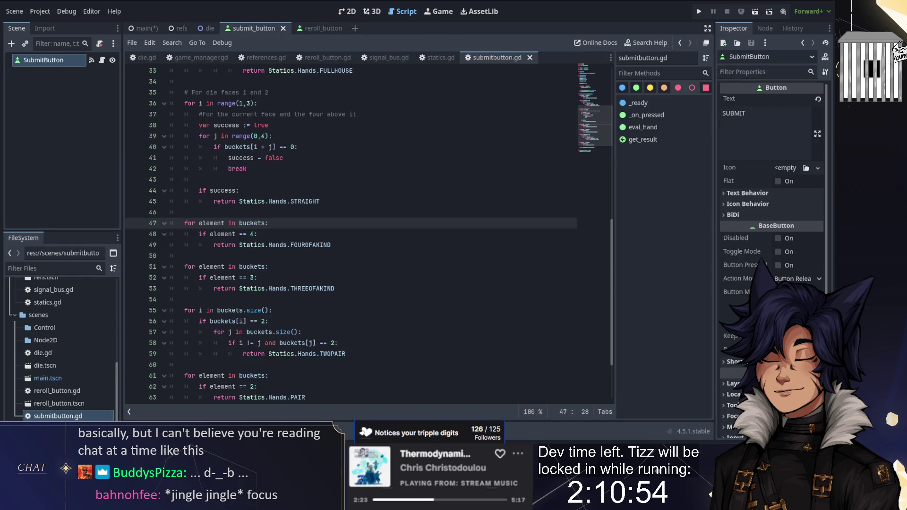
scroll(350, 231, down, 1)
scroll(368, 232, down, 2)
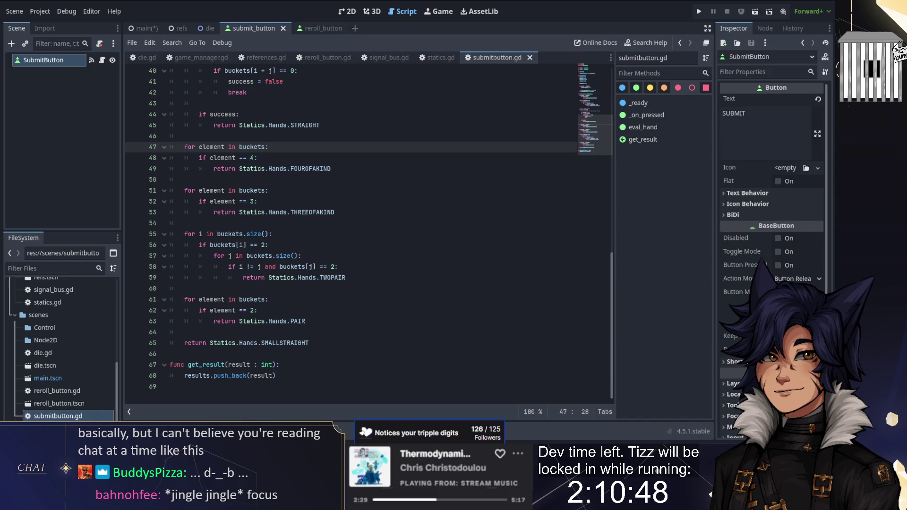
click(309, 343)
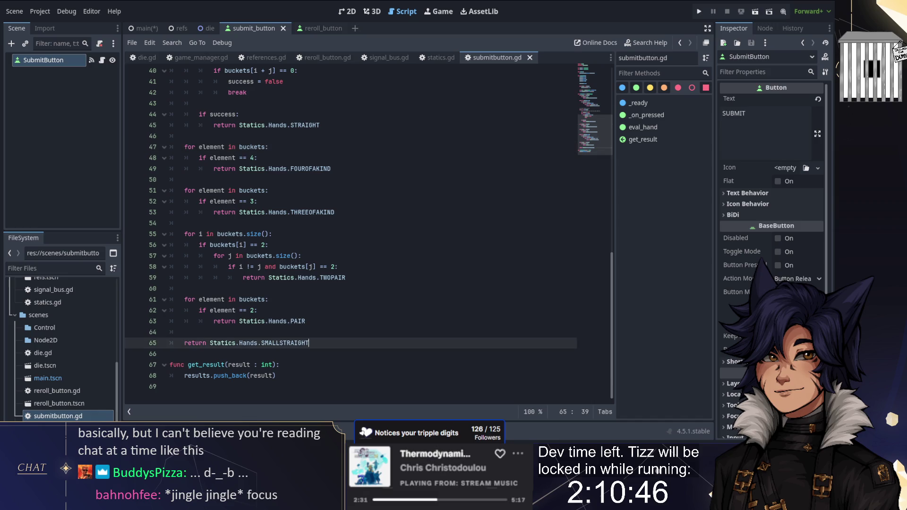
scroll(369, 231, up, 13)
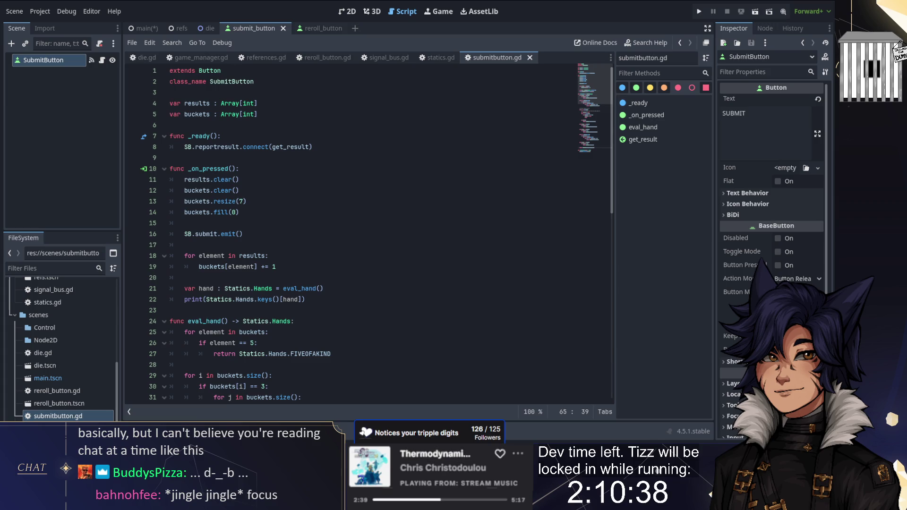
scroll(276, 151, down, 2)
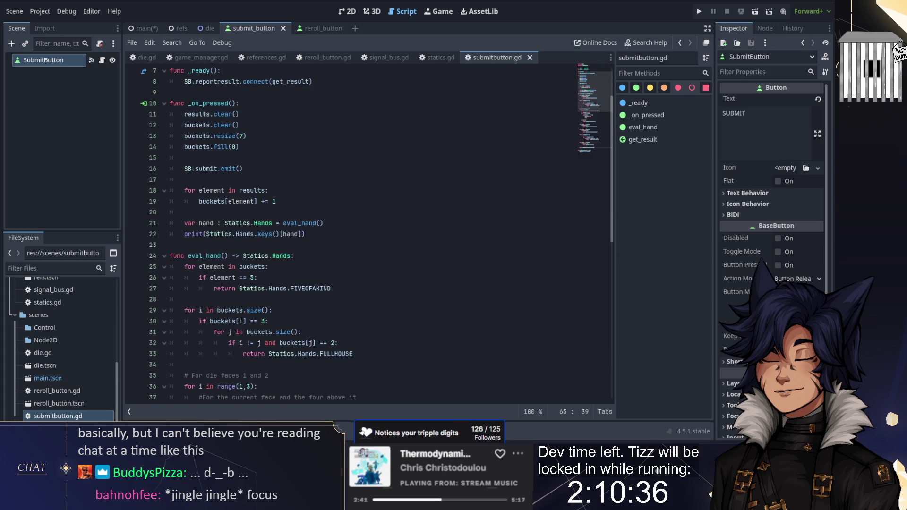
scroll(276, 151, down, 1)
click(11, 43)
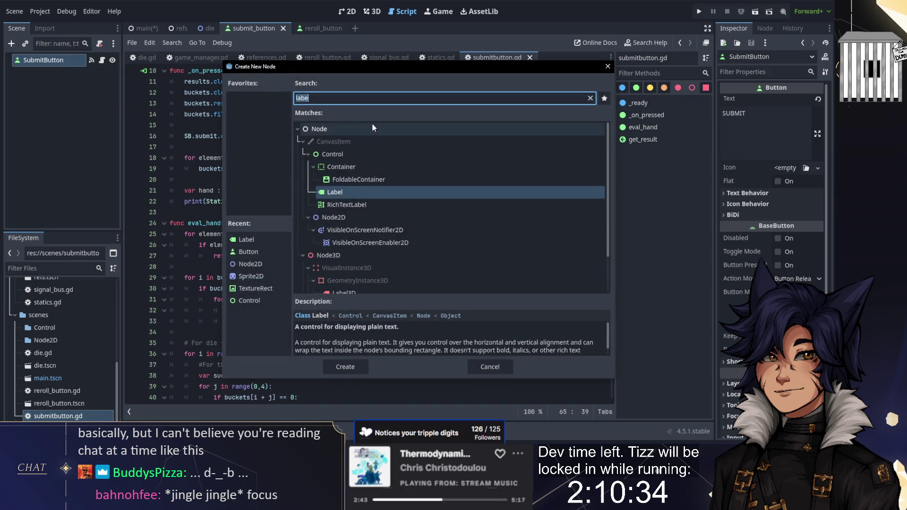
- Add a Label under SubmitButton and rename it Hand
double_click(339, 188)
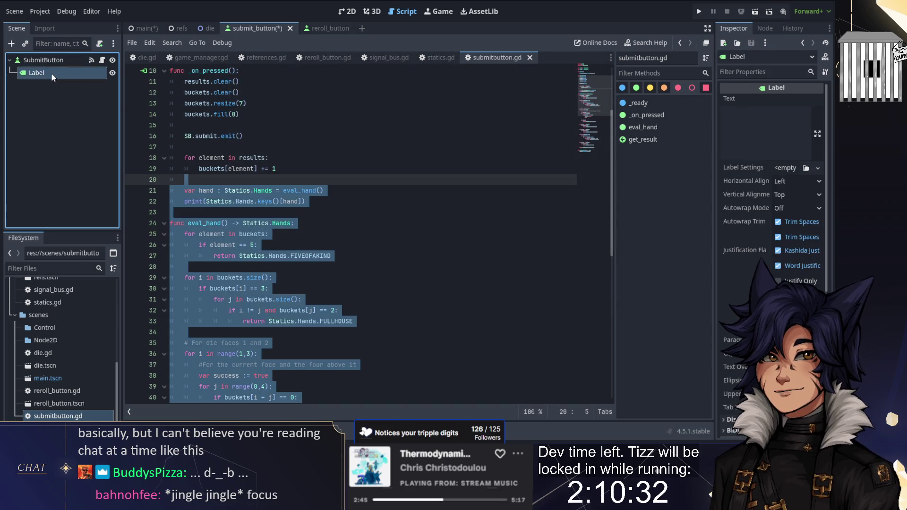
key(F2)
text(Hand)
key(Return)
click(331, 201)
scroll(330, 201, down, 10)
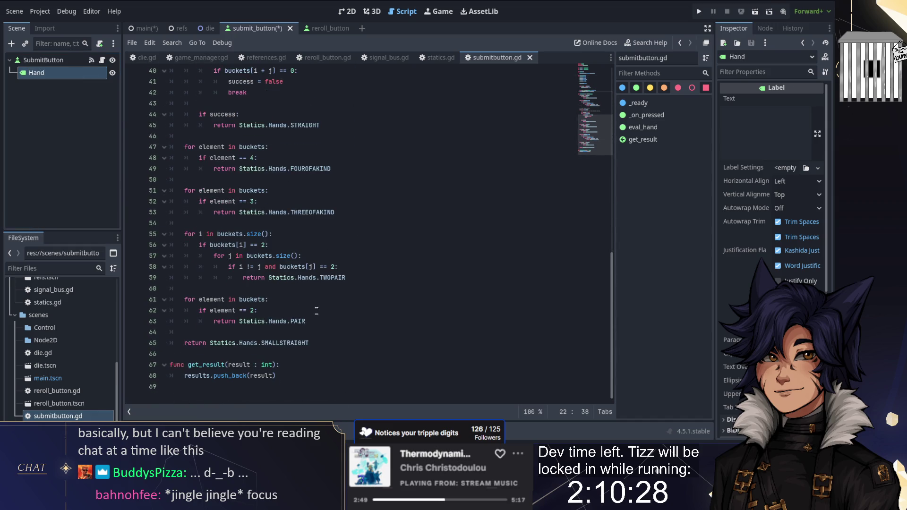
scroll(316, 308, up, 13)
click(237, 310)
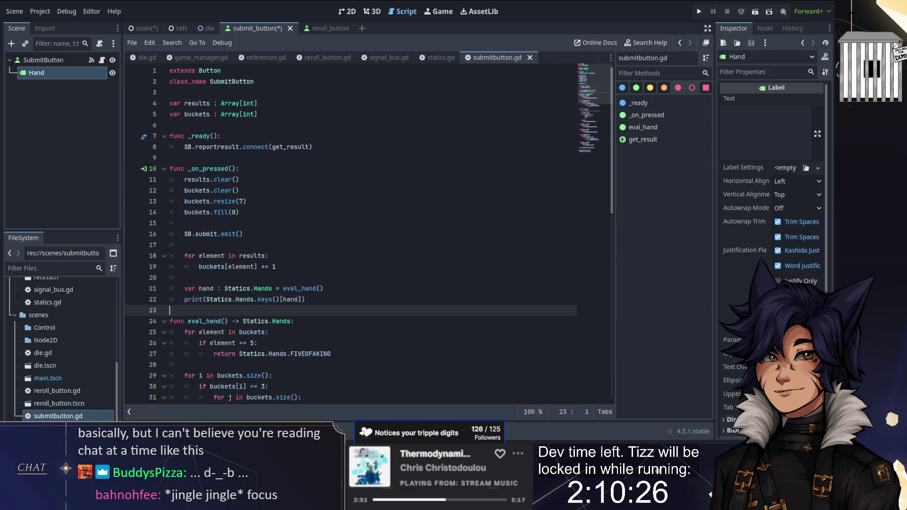
scroll(261, 289, down, 2)
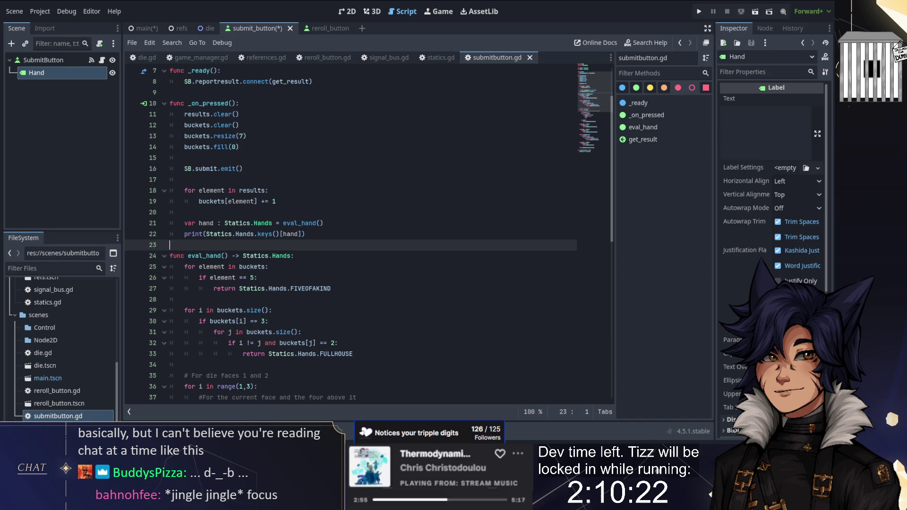
scroll(368, 231, down, 3)
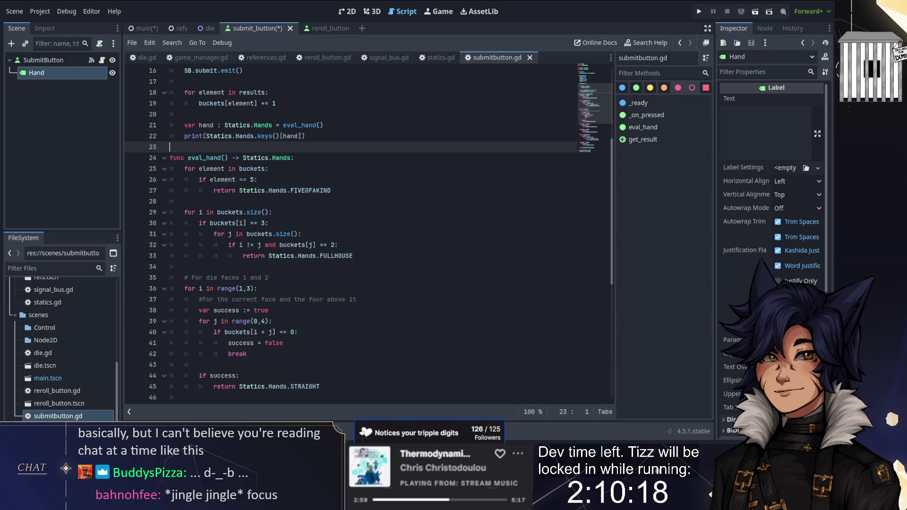
scroll(320, 218, down, 1)
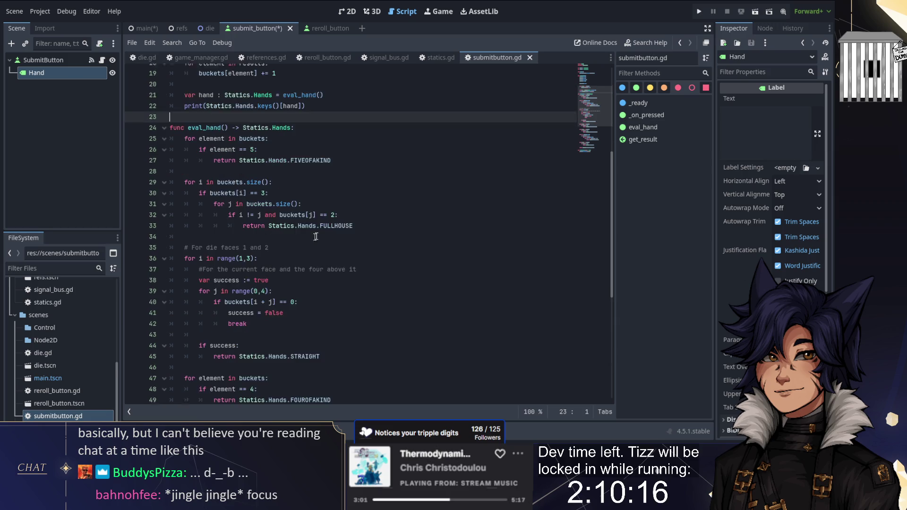
scroll(320, 218, up, 3)
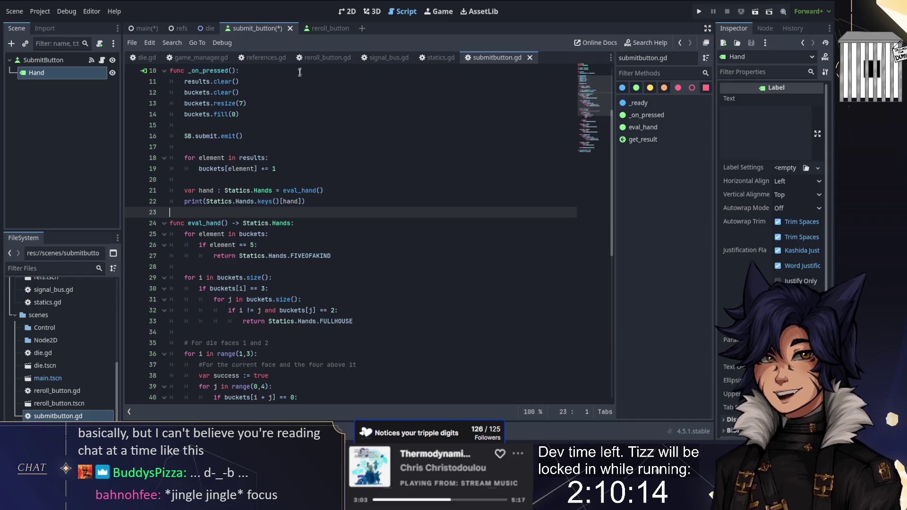
- Move the Hand label below SUBMIT and set its text to 'Current Hand:'
click(373, 11)
click(348, 11)
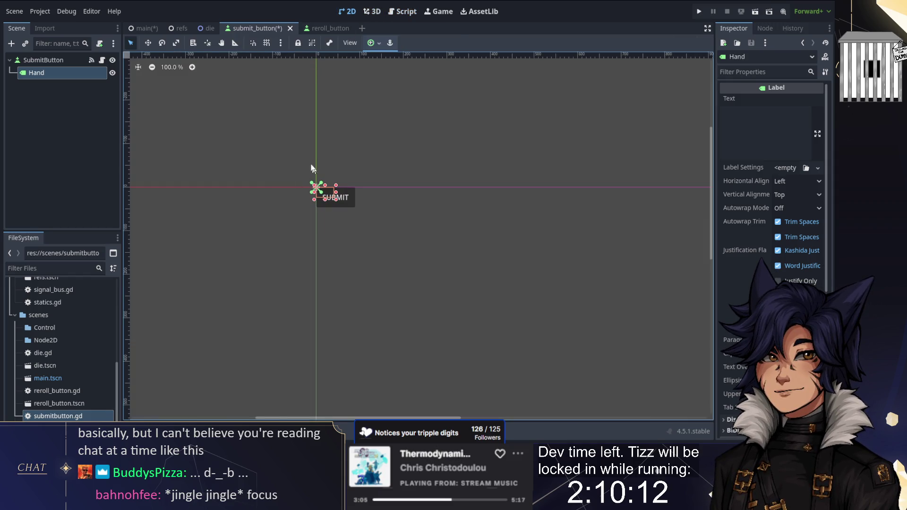
mouse_move(321, 196)
mouse_down()
mouse_move(323, 231)
mouse_move(314, 233)
mouse_up()
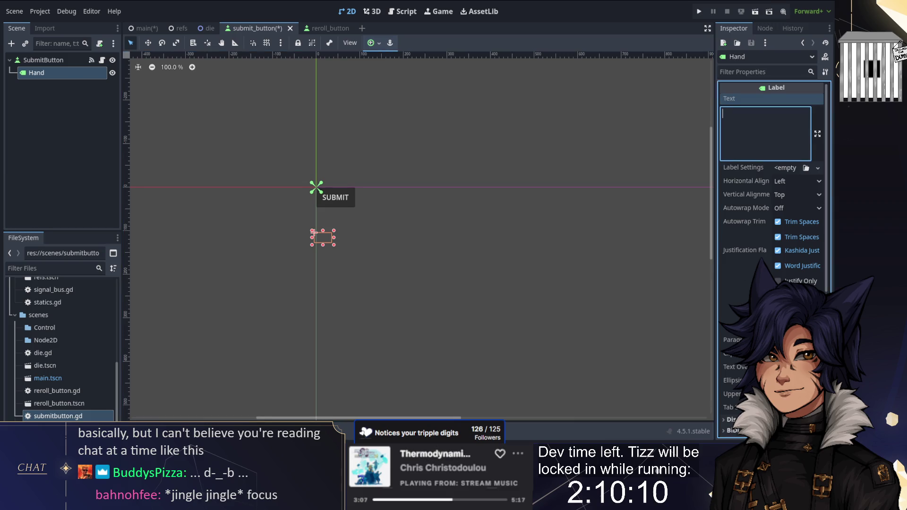
text(Curent Hand:)
key(Return)
key(BackSpace)
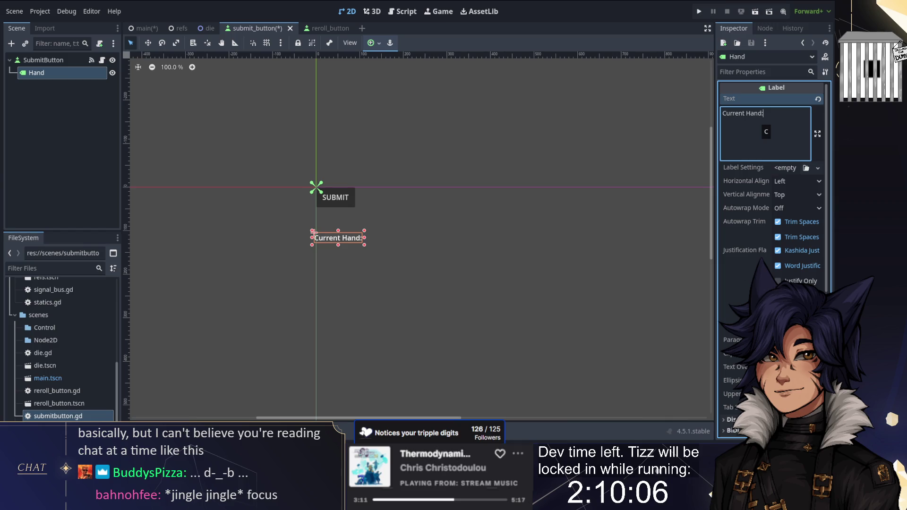
click(373, 11)
click(399, 11)
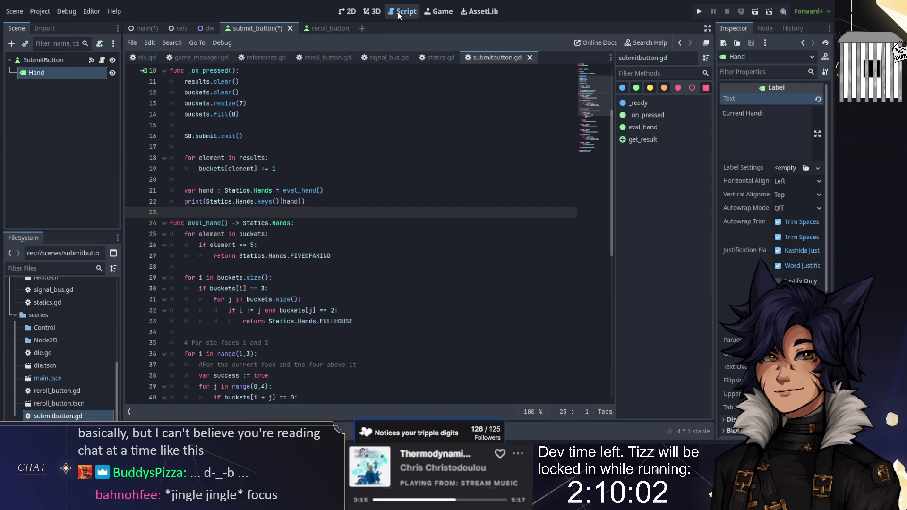
- In statics.gd, rename the Hands entries to FiveOfAKind, FullHouse, Straight, FourOfAKind and ThreeOfAKind
click(432, 57)
key(ctrl+shift+Right)
text(FIveO)
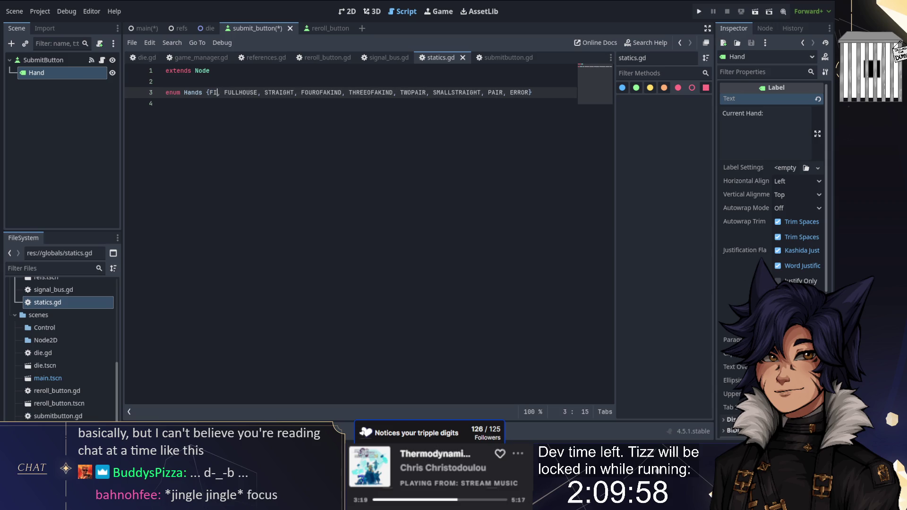
key(BackSpace)
key(BackSpace)
key(BackSpace)
text(iveOfAK)
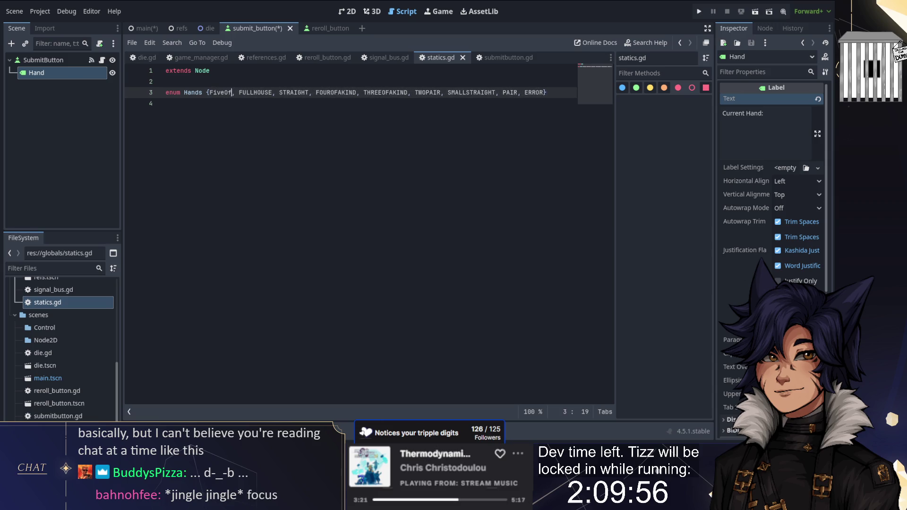
text(ind)
double_click(273, 92)
text(FullHouse)
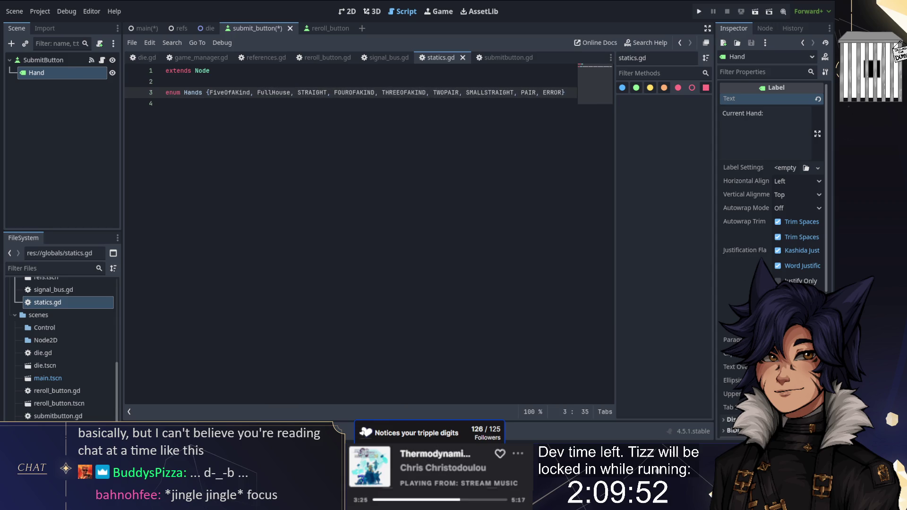
double_click(312, 92)
text(Straight)
double_click(354, 92)
text(FourOf)
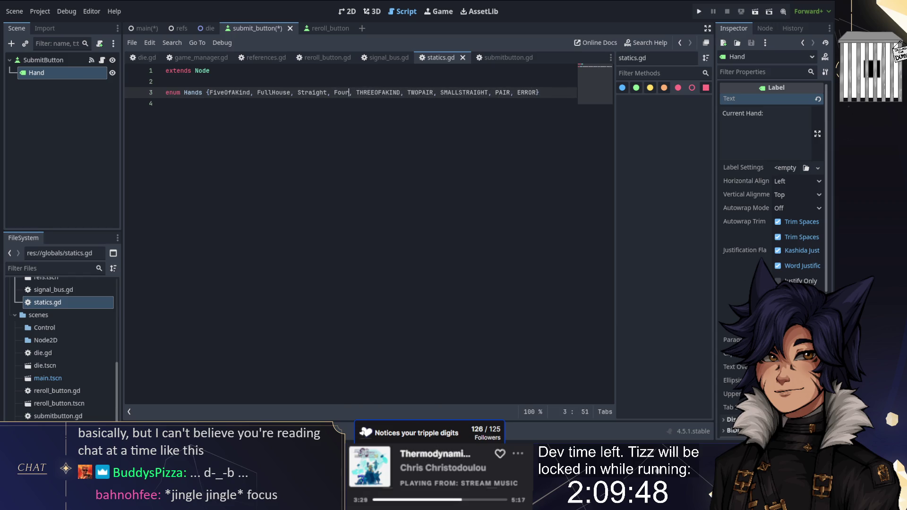
text(AKind)
double_click(403, 92)
text(ThreeOfAKind)
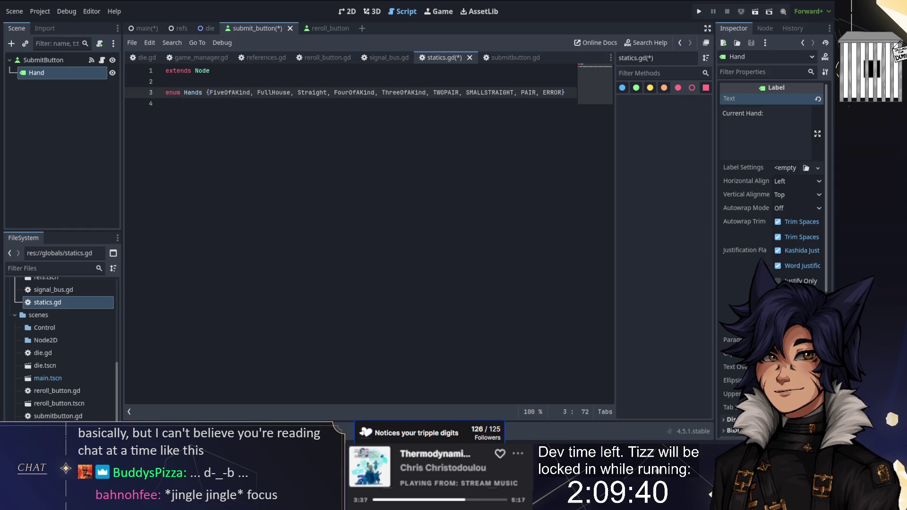
- Undo the renames so the Hands names stay uppercase, and start a new line below the enum
key(ctrl+z)
key(ctrl+z)
key(ctrl+z)
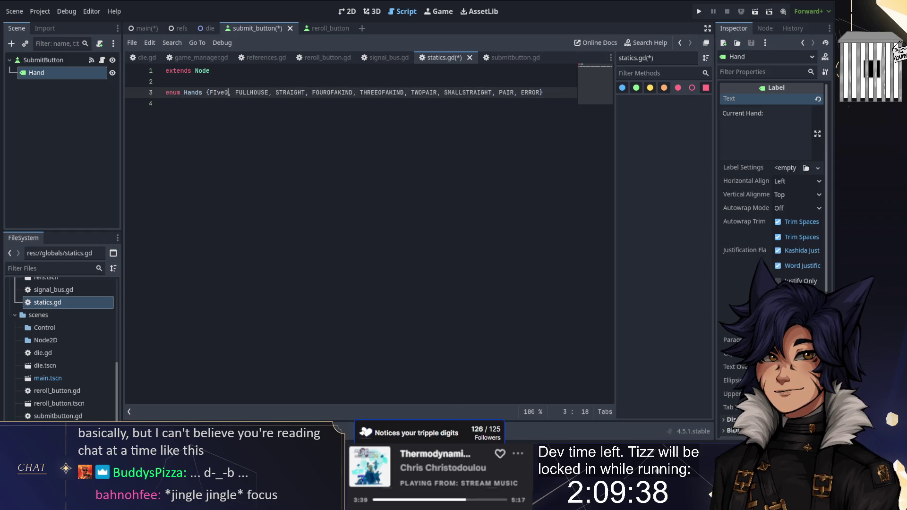
key(ctrl+z)
click(188, 103)
key(Return)
- Start a HandData variable typed as a Dictionary keyed by Hands
text(en)
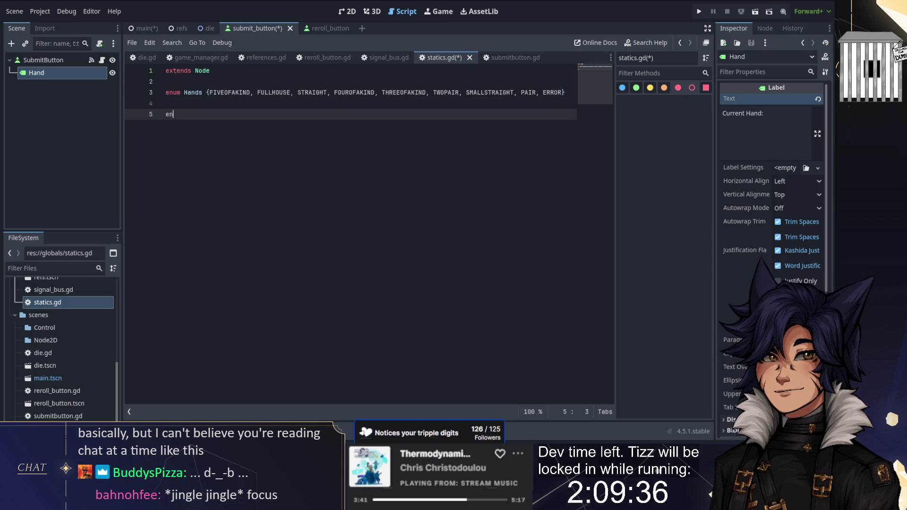
key(BackSpace)
key(BackSpace)
key(BackSpace)
text(var )
text(Hand)
text(D)
key(BackSpace)
key(BackSpace)
key(BackSpace)
text(Dic)
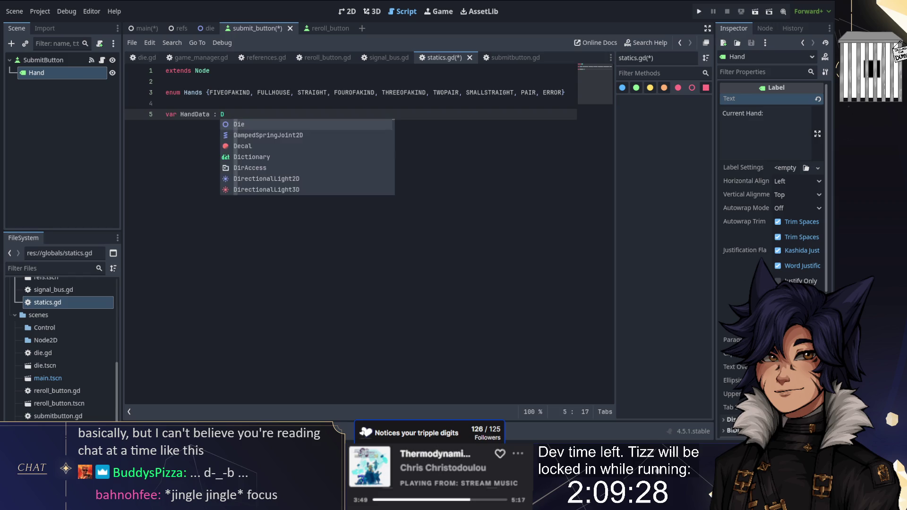
key(Return)
text([)
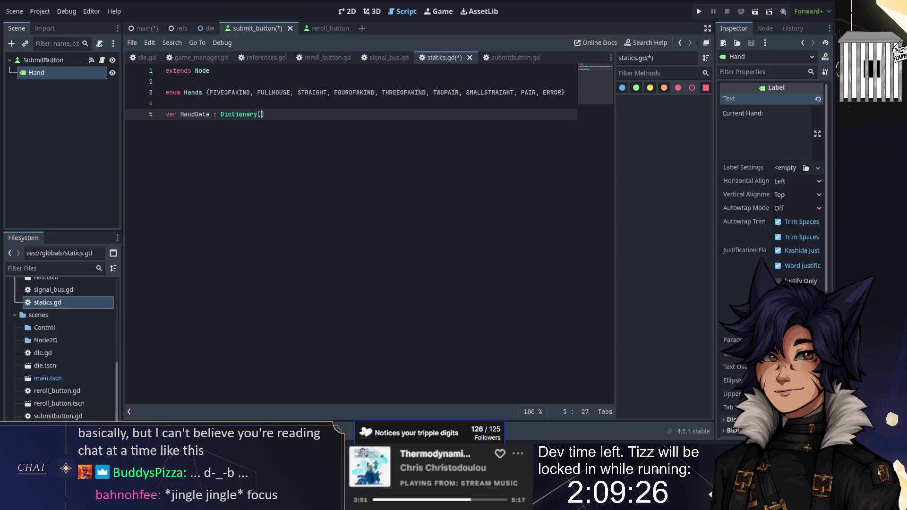
text(Hands)
key(Up)
key(Escape)
- Above HandData, add class Data with fields string : StringName and damage : int
key(Up)
key(Return)
key(Return)
key(Up)
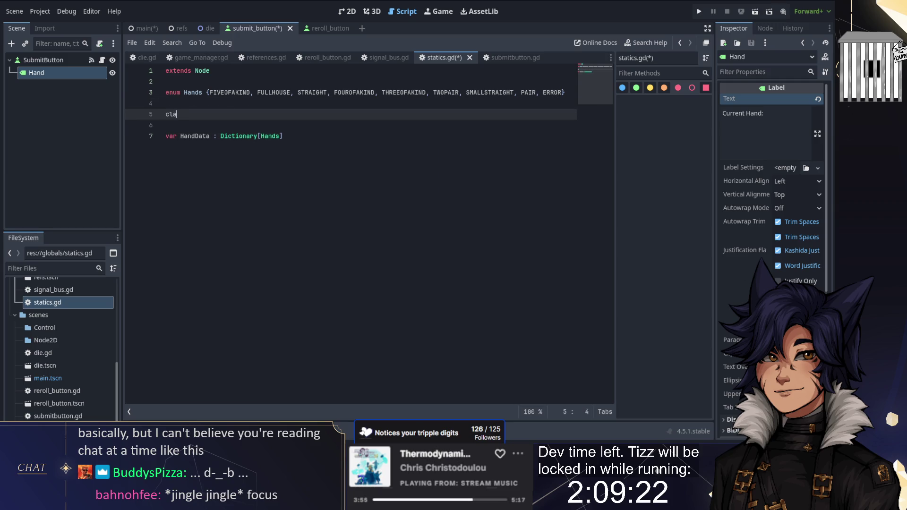
text(:)
key(Return)
key(Up)
key(Down)
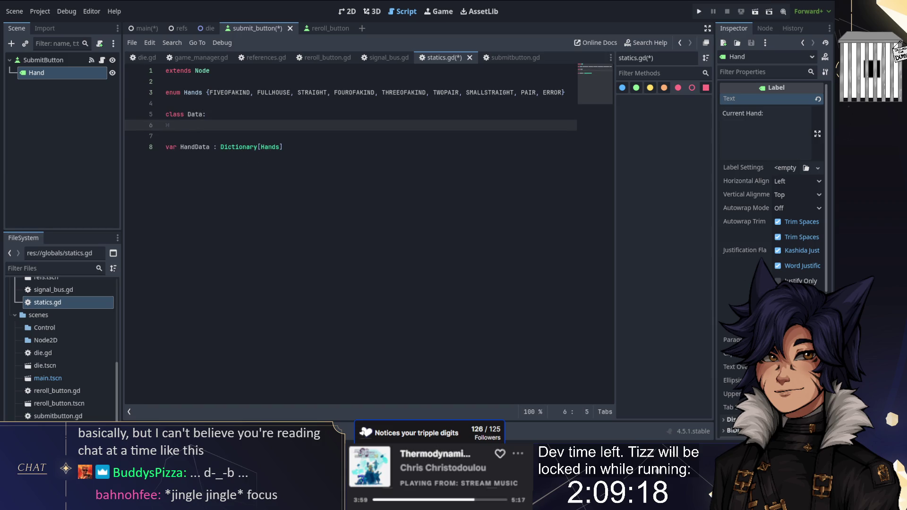
text(va)
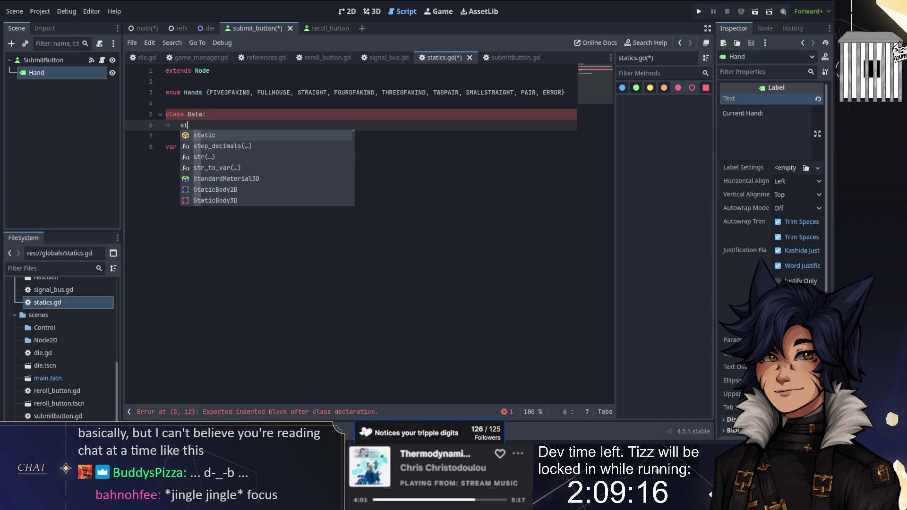
text(r string : StringName)
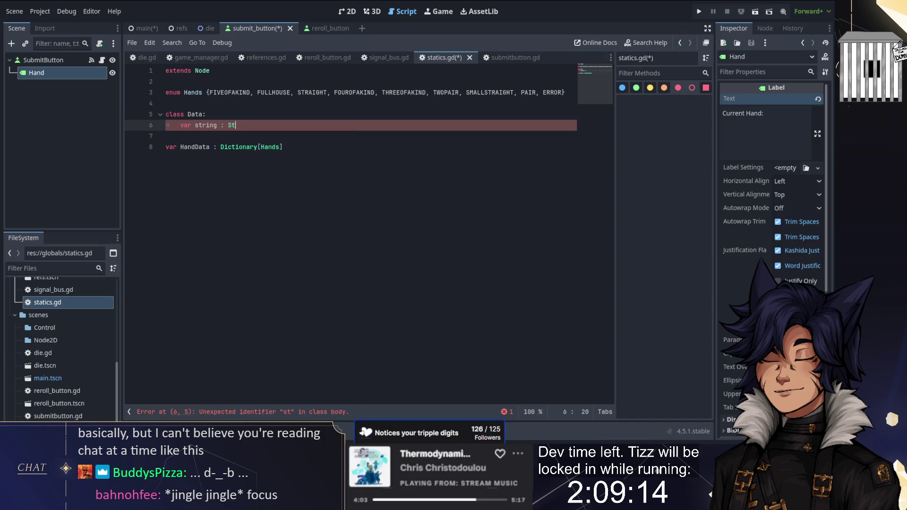
key(Return)
text(ar )
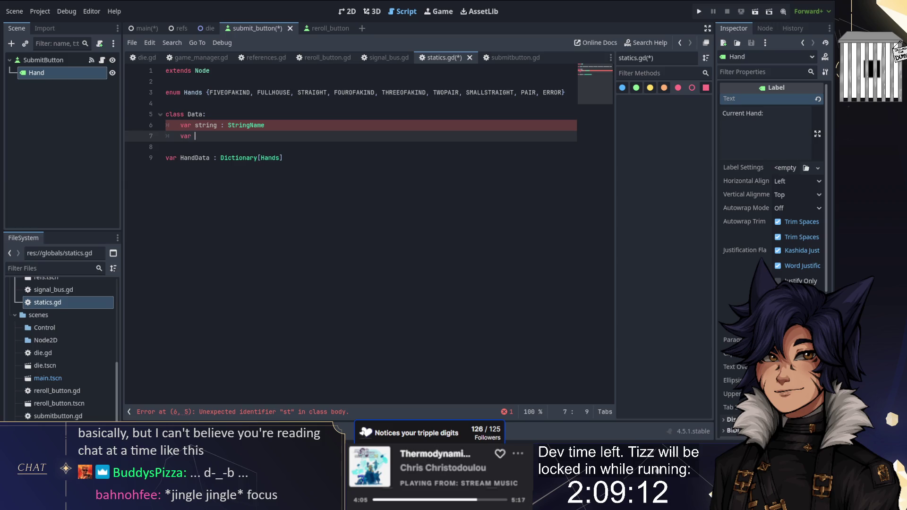
text(damage : int)
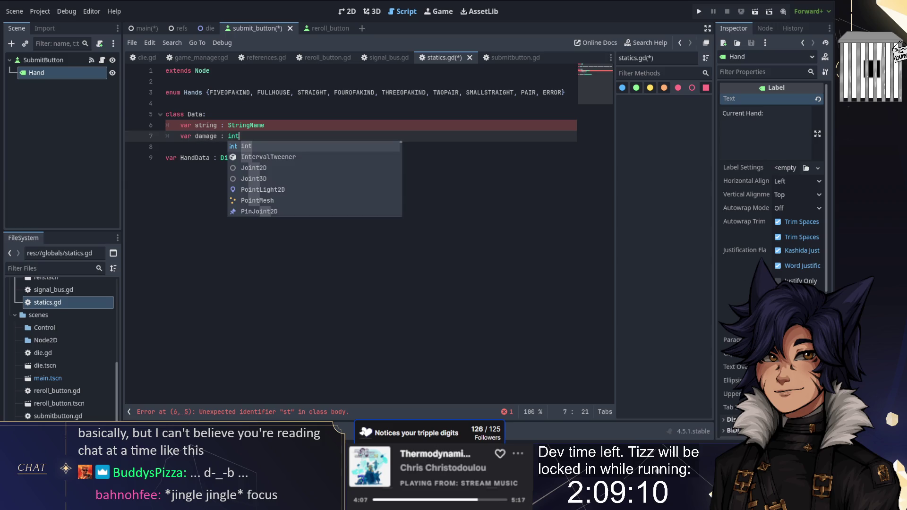
key(Escape)
- Complete HandData's type as Dictionary[Hands, Data] and add blank lines below it
key(Down)
key(Down)
key(End)
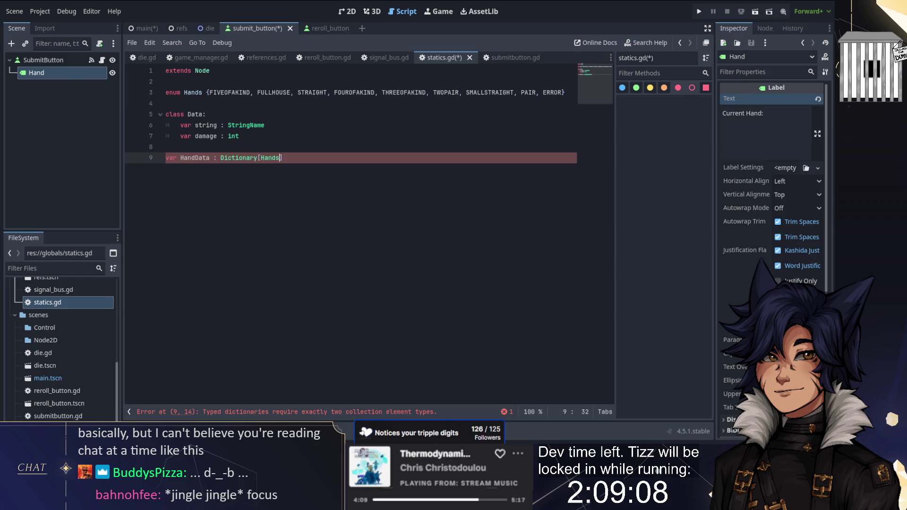
text(, Data])
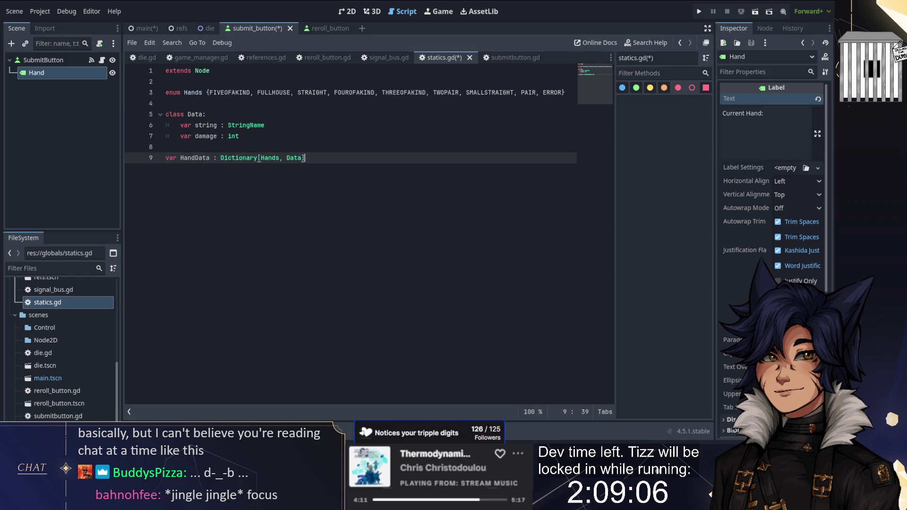
key(Return)
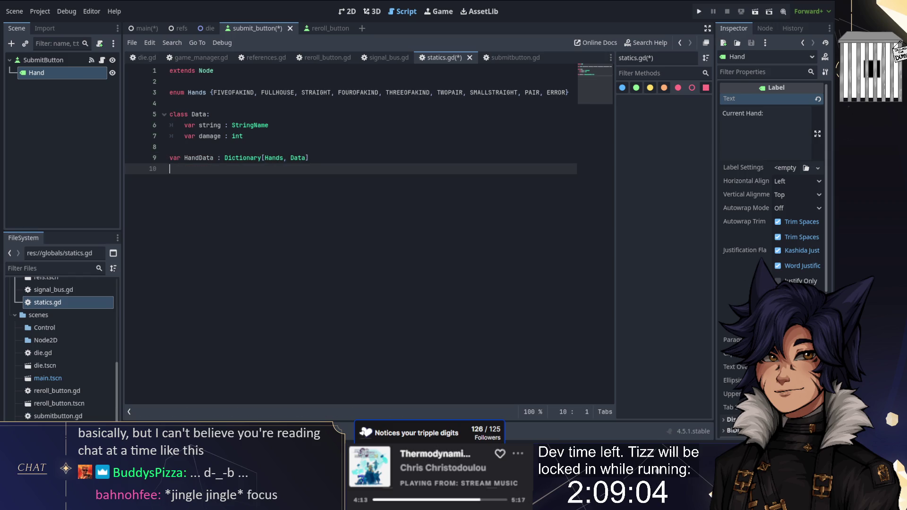
key(Return)
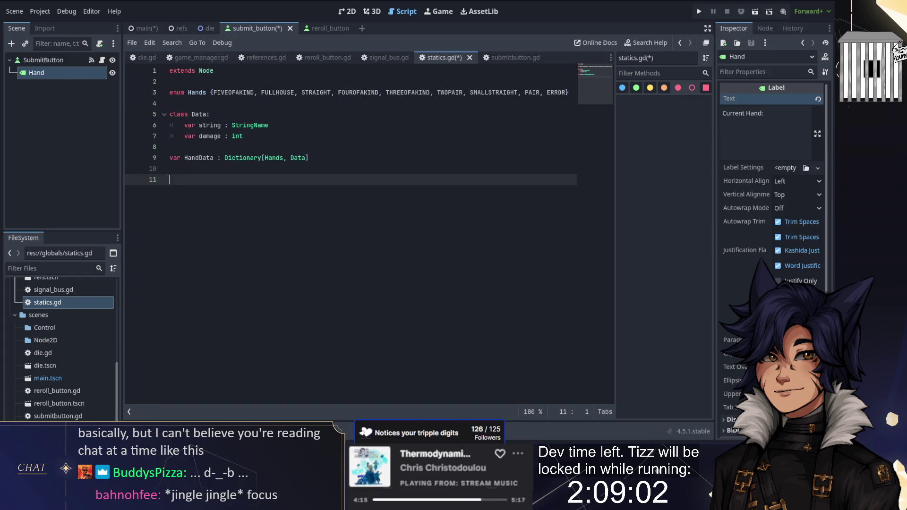
- Add a _ready() function below the HandData declaration
text(func_rea)
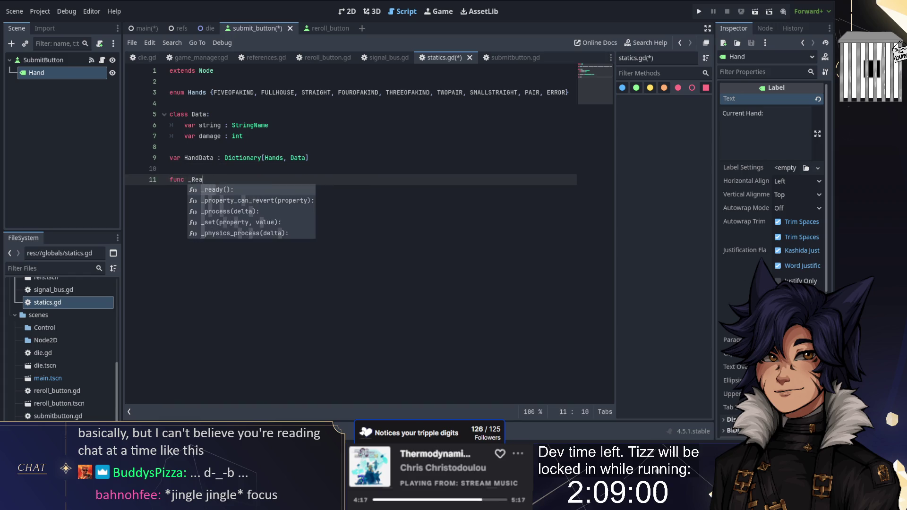
key(Return)
text(:)
key(BackSpace)
key(Return)
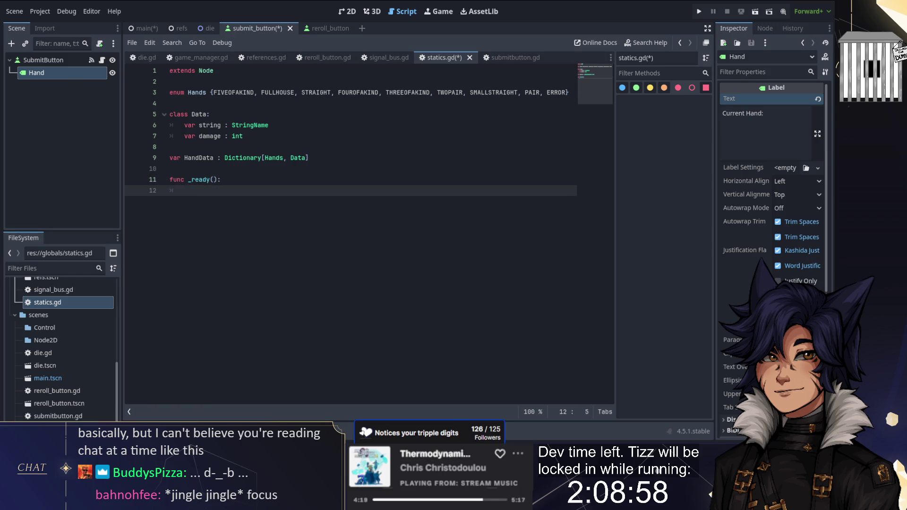
- Try filling HandData with a push call, then a for loop over Hands, then delete the attempt
text(HandData.)
key(BackSpace)
key(BackSpace)
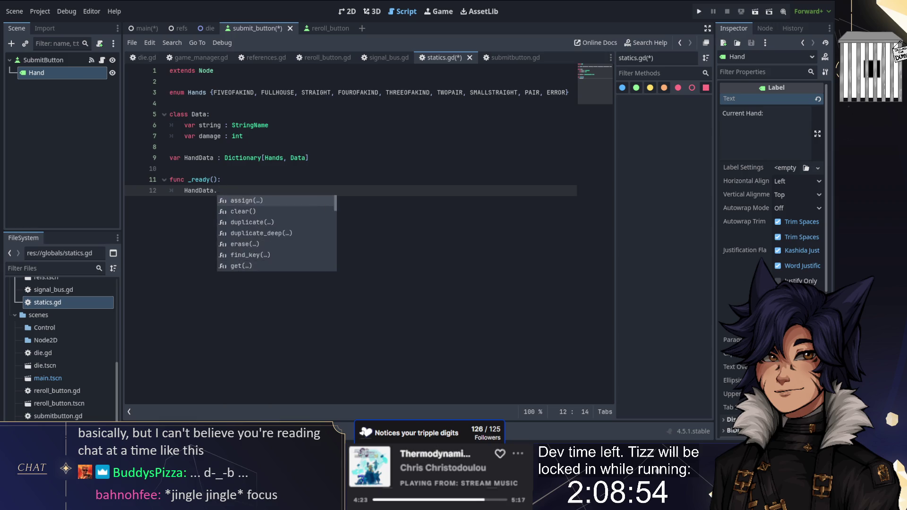
key(Escape)
text(push)
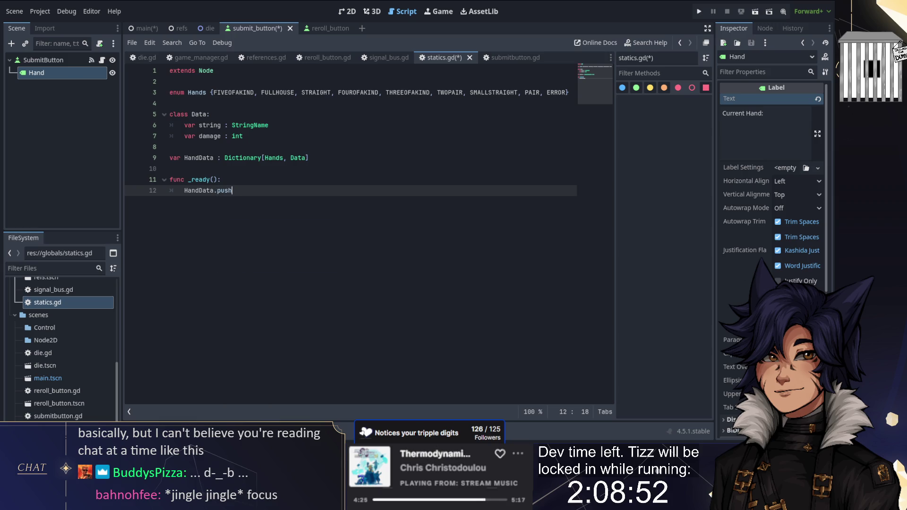
key(BackSpace)
key(BackSpace)
text(()
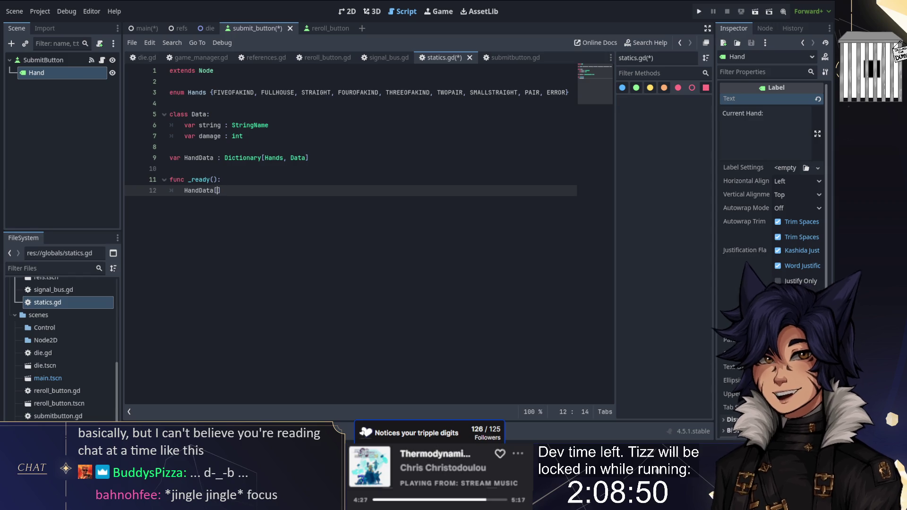
key(BackSpace)
key(BackSpace)
key(BackSpace)
key(BackSpace)
key(BackSpace)
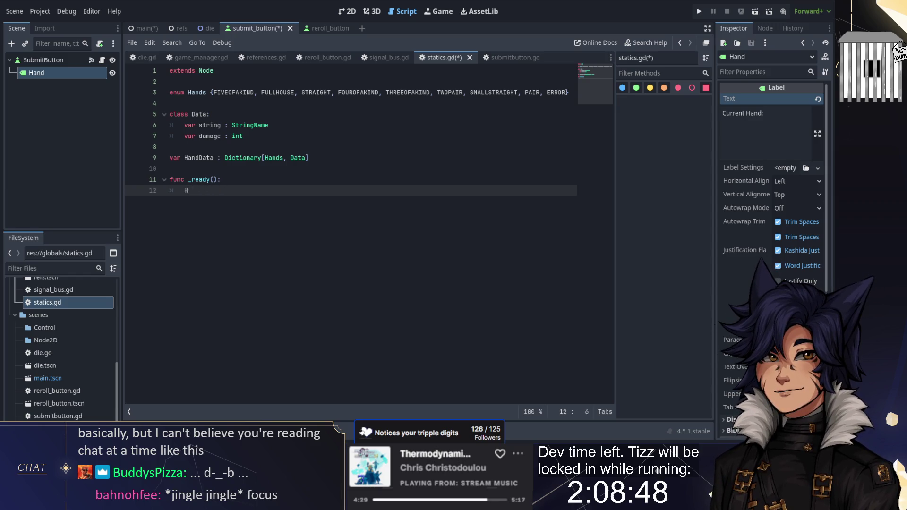
text(forelement in Hand)
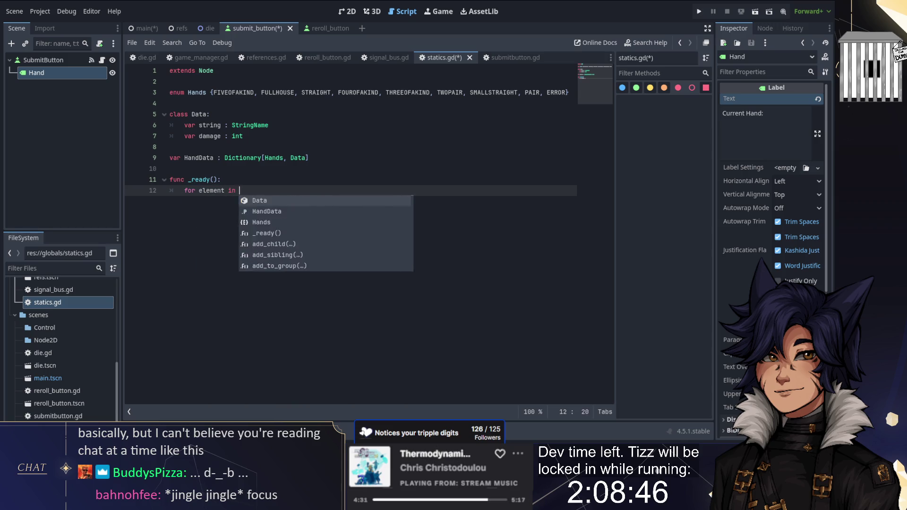
text(s:)
key(Return)
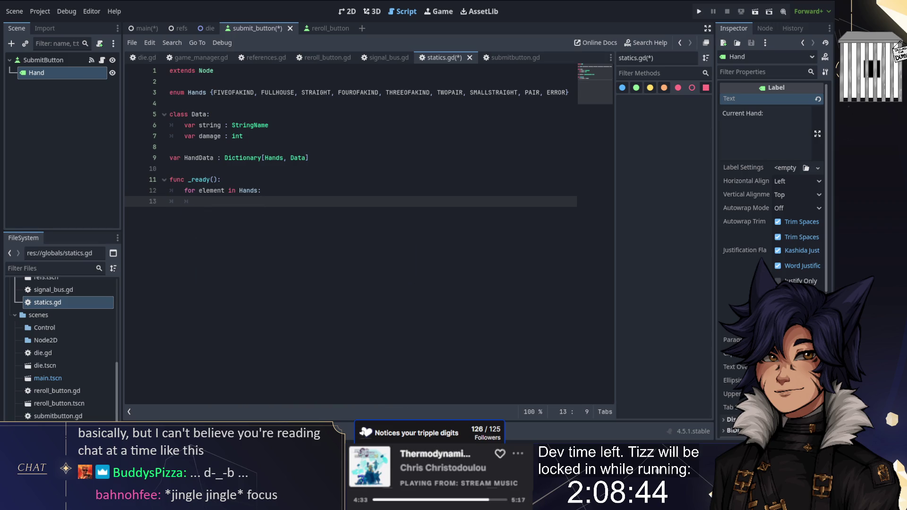
text(HandData.)
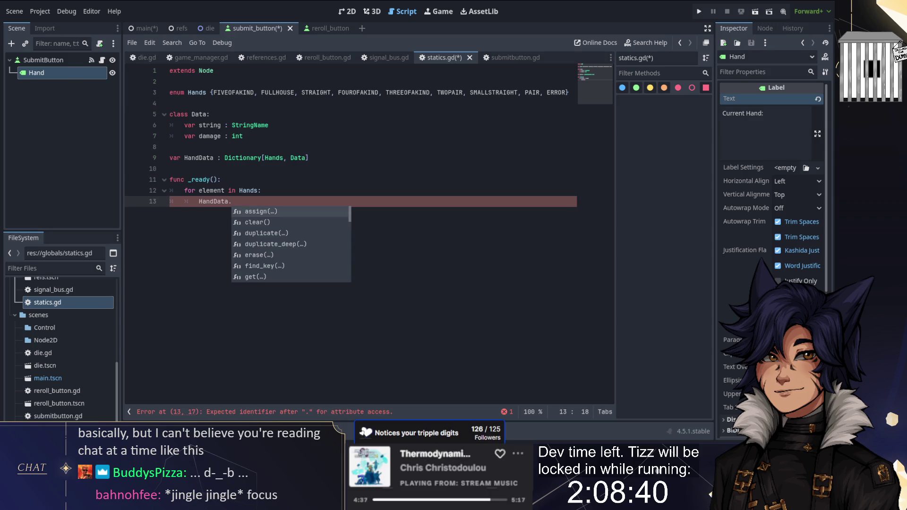
key(shift+Up)
key(shift+Up)
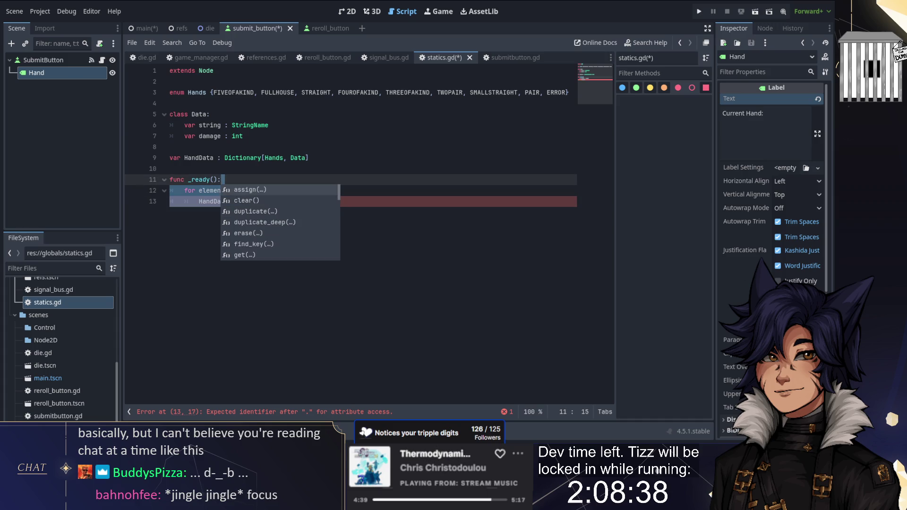
key(BackSpace)
key(Return)
- Write HandData[Hands.FIVEOFAKIND] = Data.new("Five of a Kind", 10) inside _ready
text(Hands.pu)
key(BackSpace)
key(BackSpace)
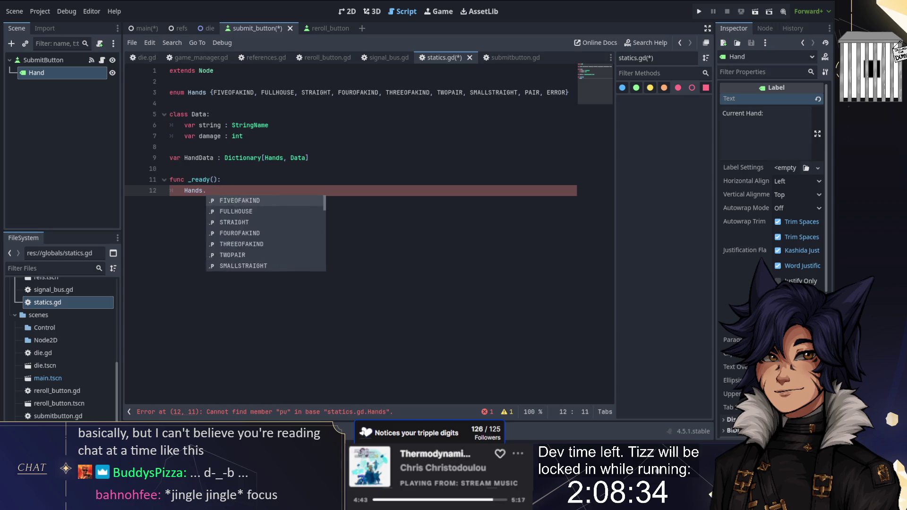
key(BackSpace)
key(BackSpace)
text(Data.pus)
key(BackSpace)
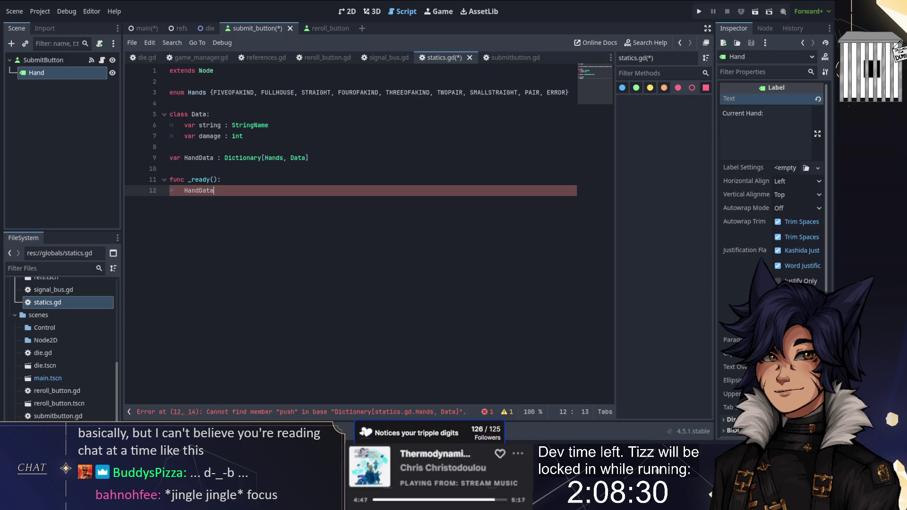
text([F)
key(BackSpace)
text(Hands.FI])
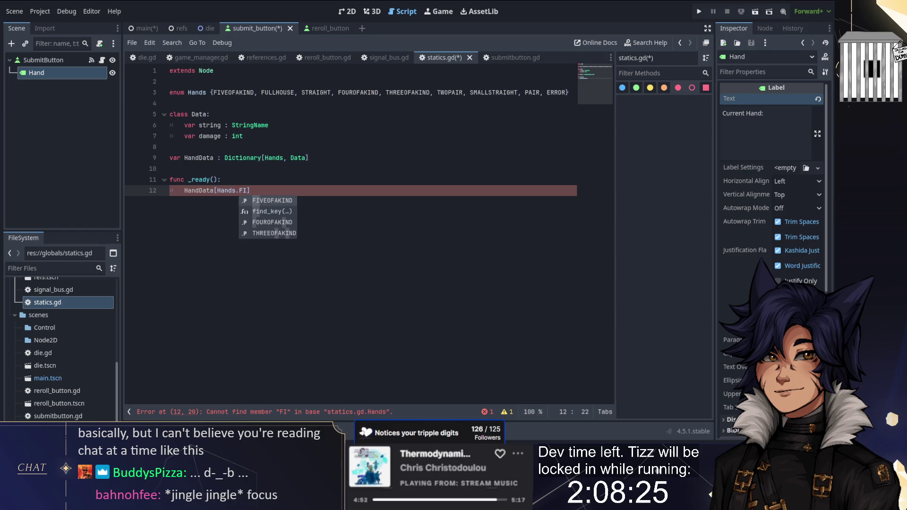
key(Return)
text(] = )
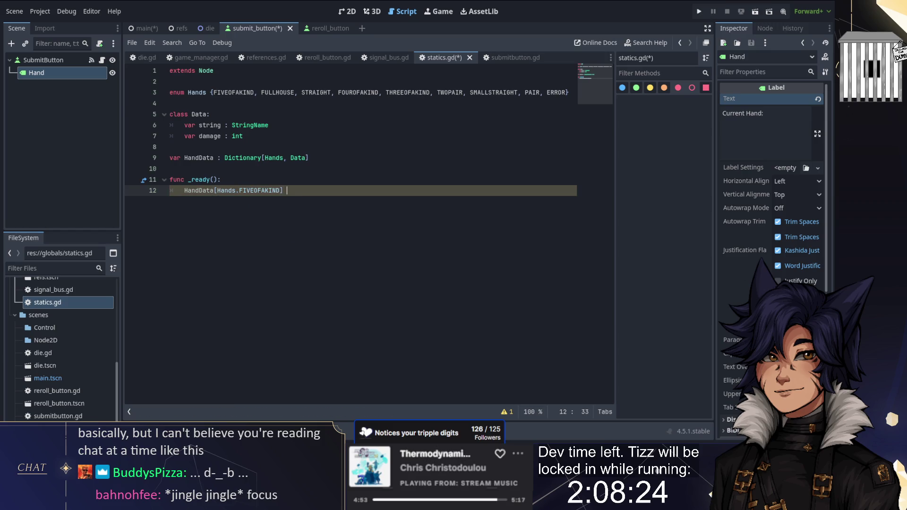
text(Data.new(")
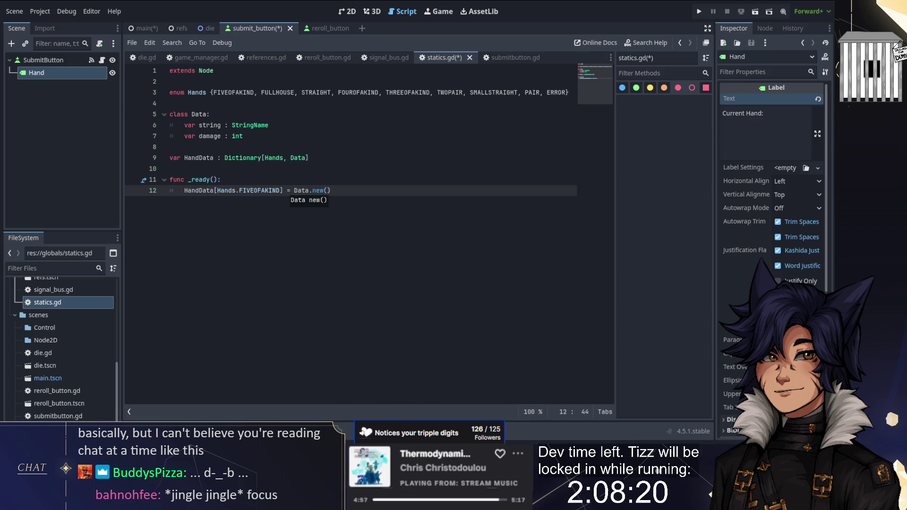
text(Five of )
text(a Kind", )
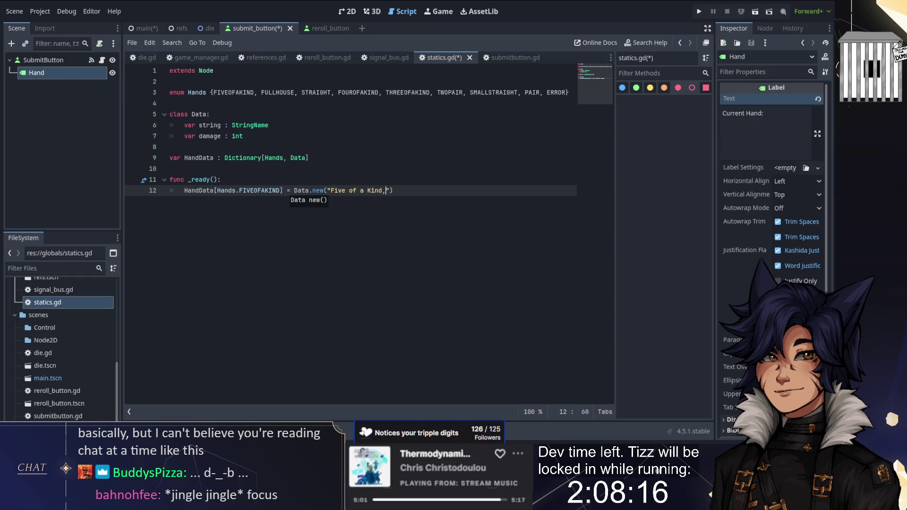
text(10)
click(276, 170)
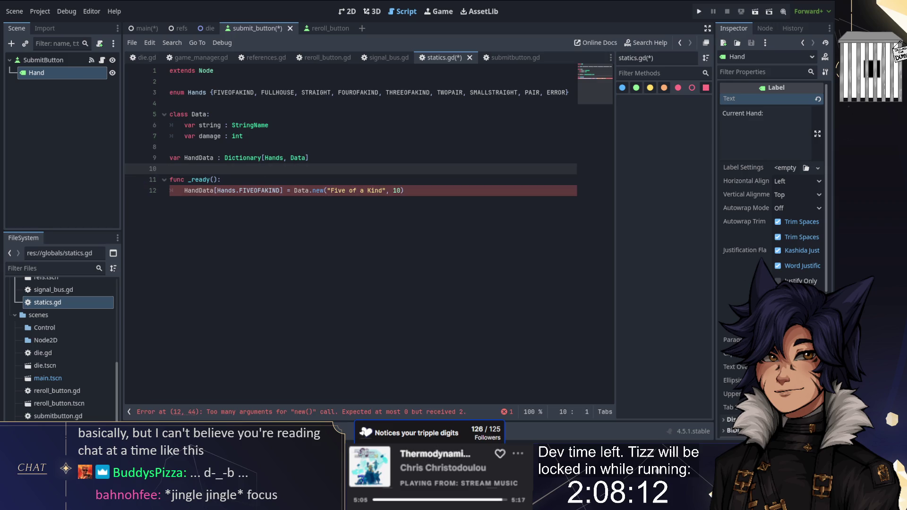
click(213, 114)
- Add _init(str : String, dmg : int) to class Data, setting string = str and damage = dmg
key(Return)
text(var _)
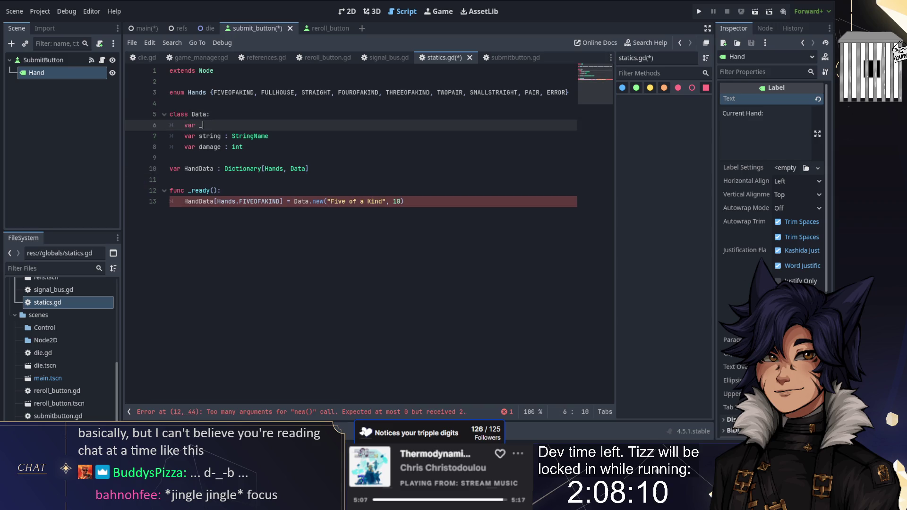
key(BackSpace)
key(BackSpace)
key(BackSpace)
text(func _in)
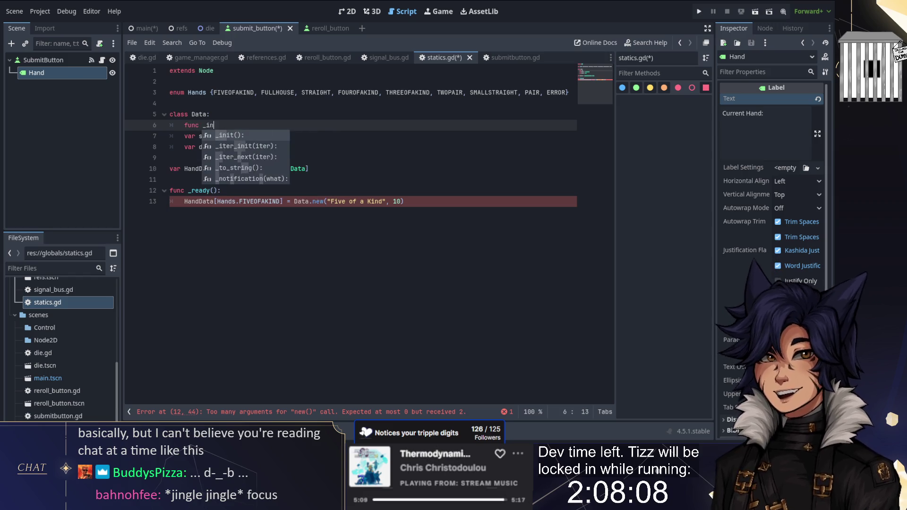
key(Return)
key(Return)
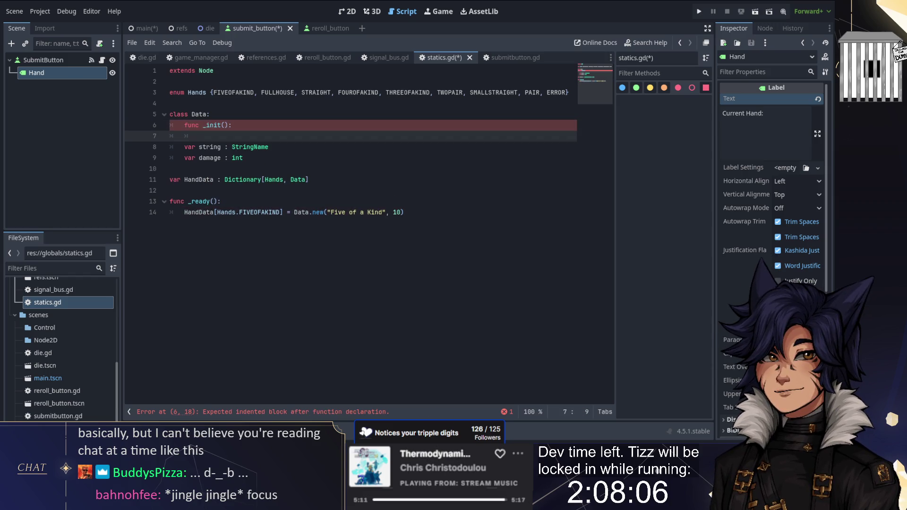
click(203, 125)
click(224, 125)
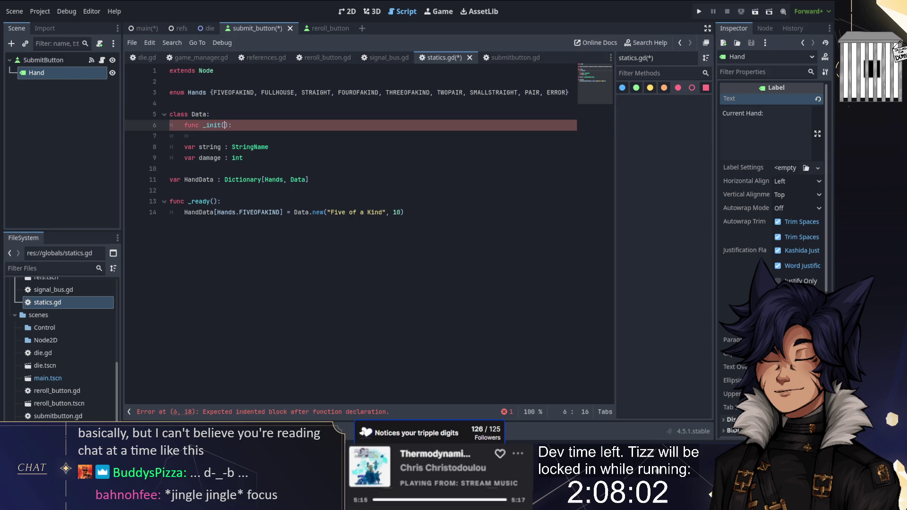
text(str : Strin)
text(g, dmg )
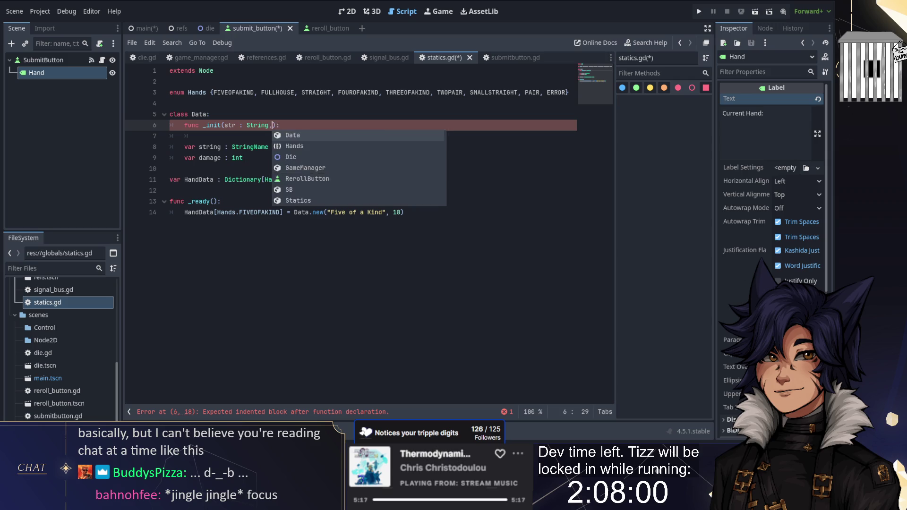
text(: int)
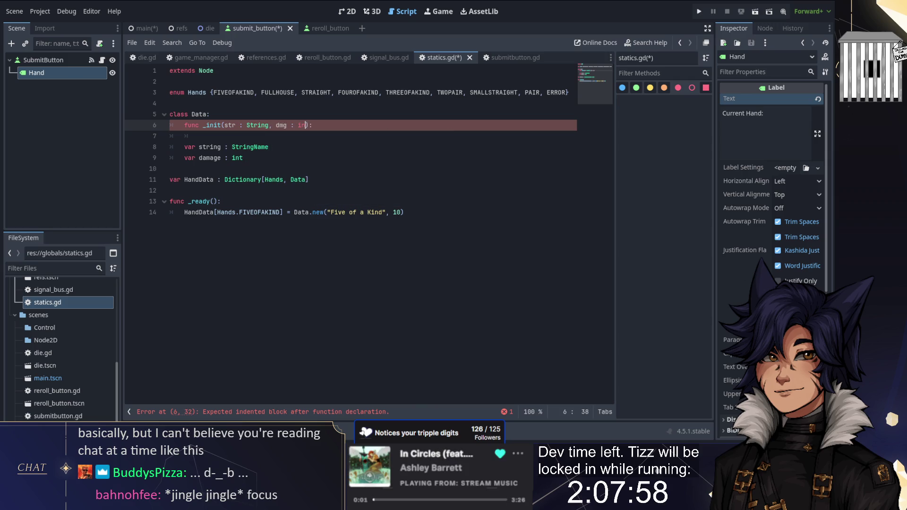
key(End)
key(Return)
text(string = str)
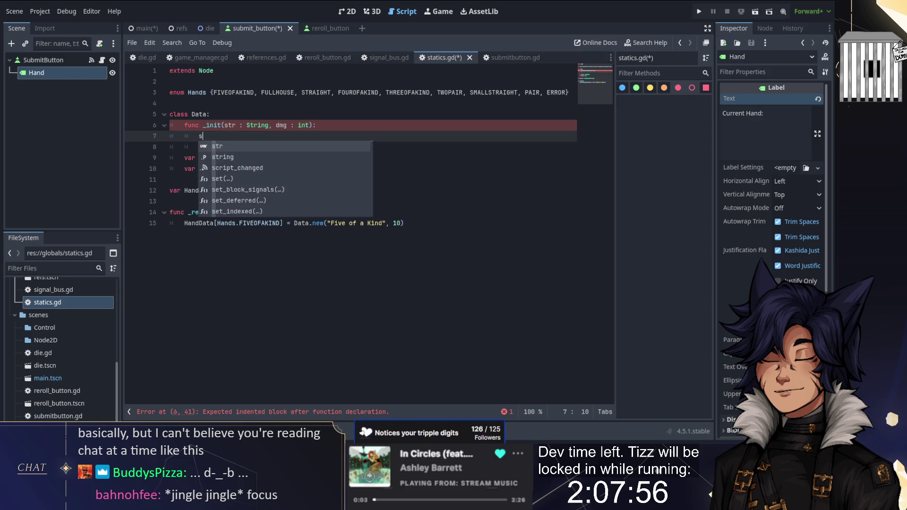
key(Return)
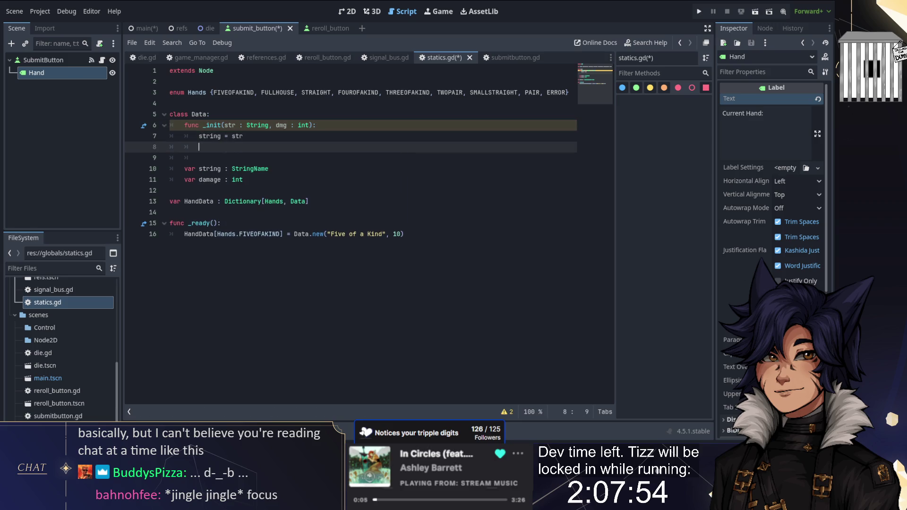
text(damage = dmg)
- Copy the Five of a Kind assignment line and paste duplicates of it in _ready
click(233, 118)
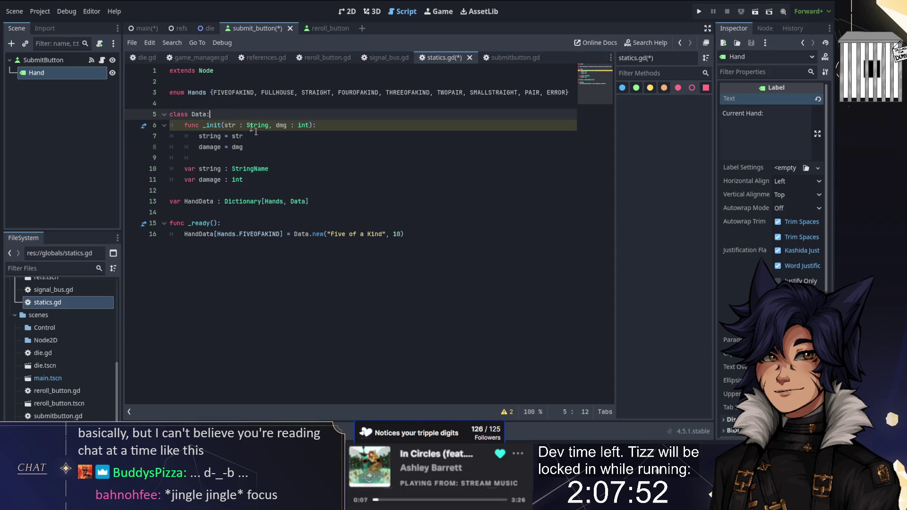
drag(440, 233, 222, 223)
key(ctrl+c)
key(ctrl+v)
key(ctrl+v)
key(ctrl+v)
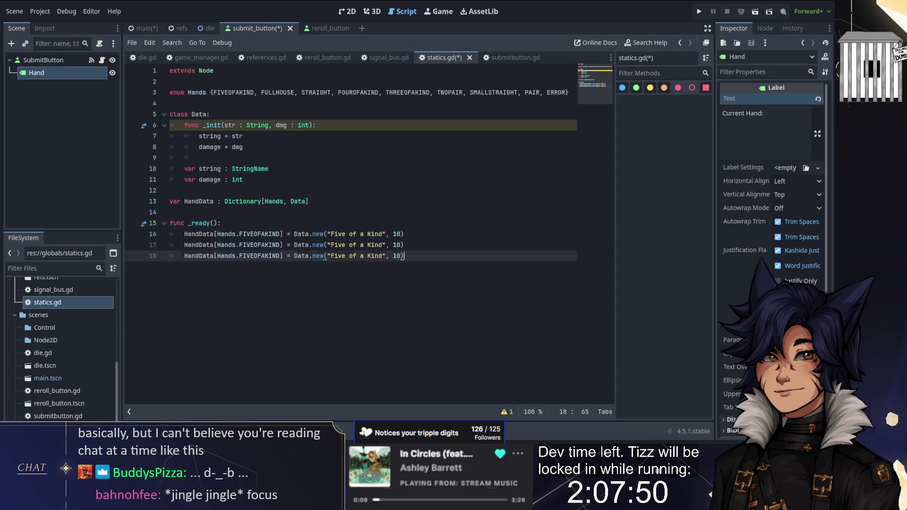
- Rekey the HandData entries on lines 17–19 as FULLHOUSE, STRAIGHT and FOUROFAKIND
click(266, 245)
double_click(266, 244)
text(FULLHOUSE)
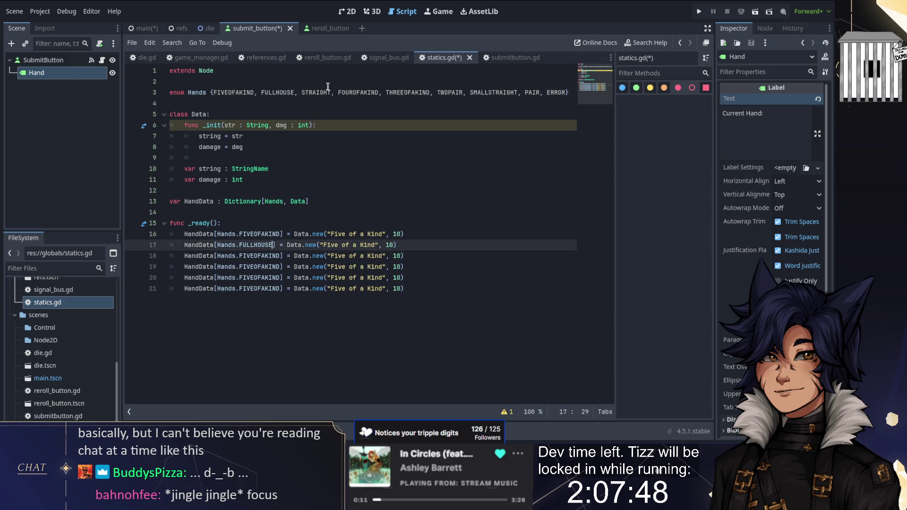
double_click(262, 256)
text(STRAIGHT)
double_click(358, 92)
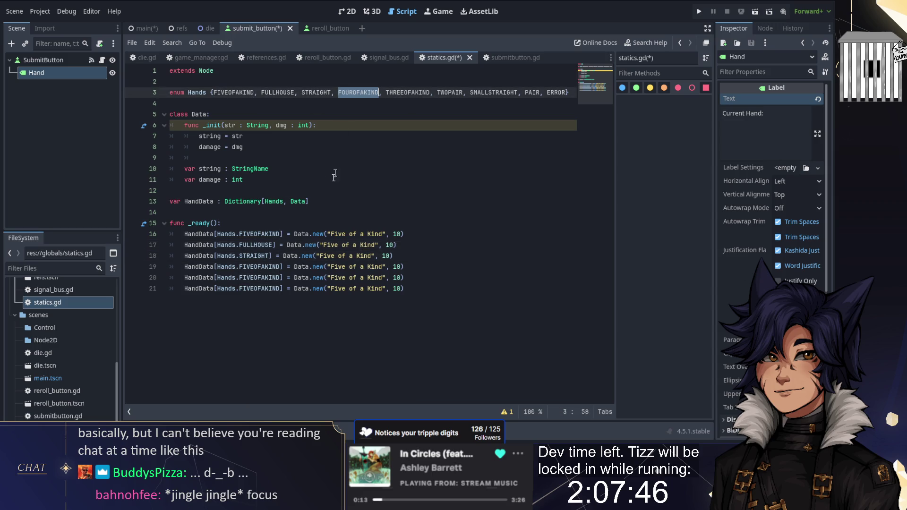
key(ctrl+c)
double_click(262, 266)
key(ctrl+v)
click(170, 81)
- Set lines 20–21 to THREEOFAKIND and duplicate that line for the remaining hands
double_click(359, 92)
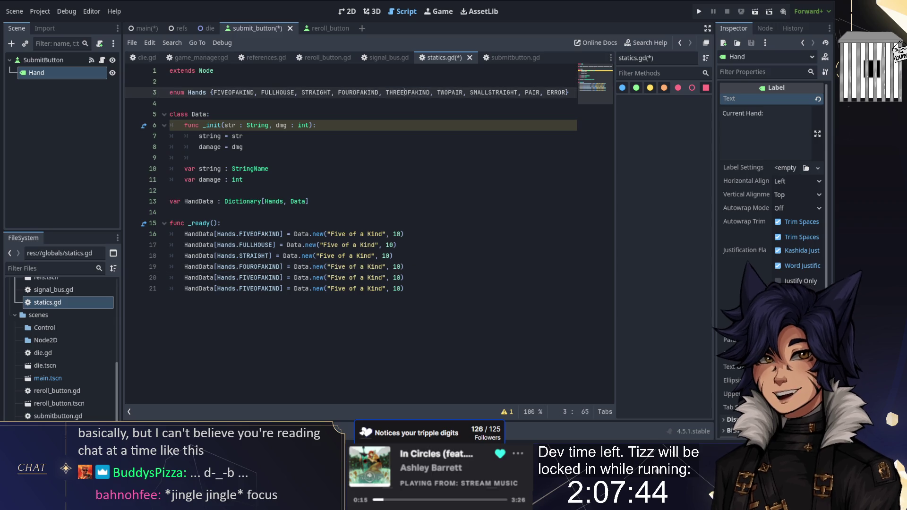
double_click(259, 266)
double_click(262, 277)
text(THREEOFAKIND)
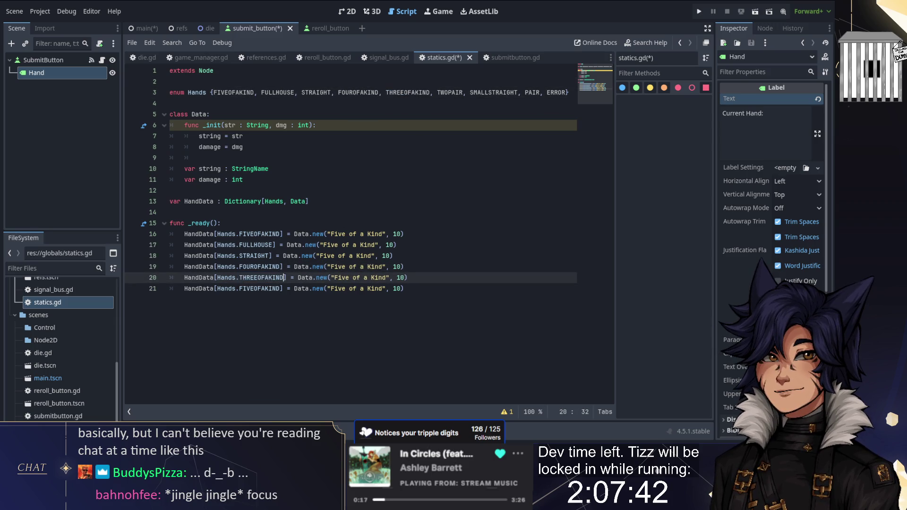
double_click(260, 289)
key(ctrl+v)
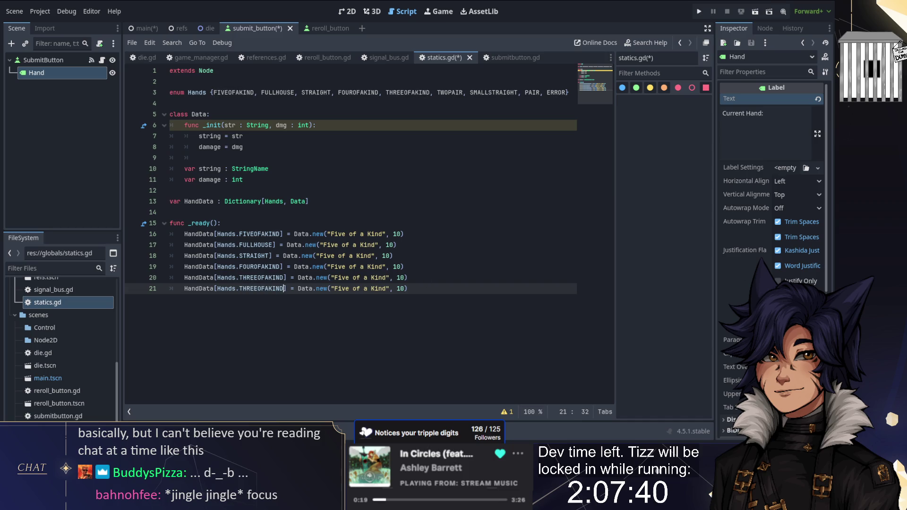
key(shift+Up)
key(ctrl+alt+Down)
key(ctrl+alt+Down)
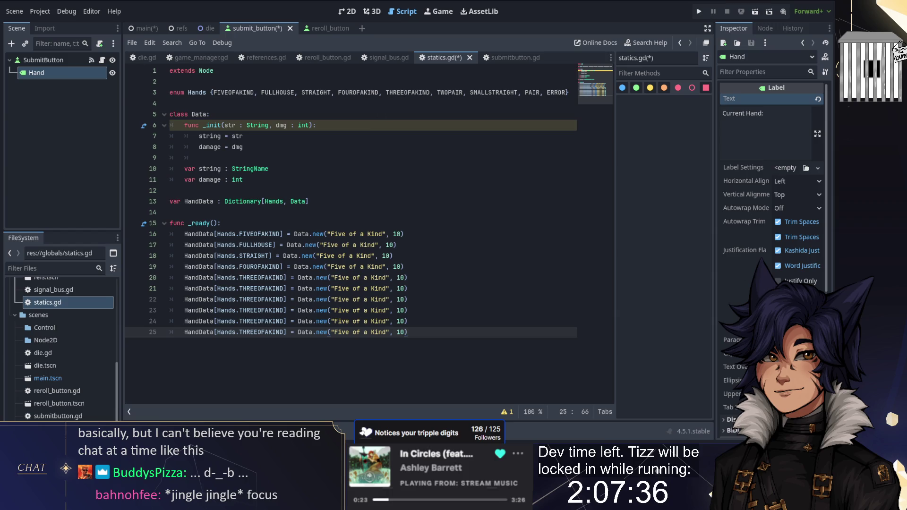
- Replace the keys on lines 21–23 with TWOPAIR, SMALLSTRAIGHT and PAIR from the enum
double_click(450, 92)
key(ctrl+c)
double_click(262, 288)
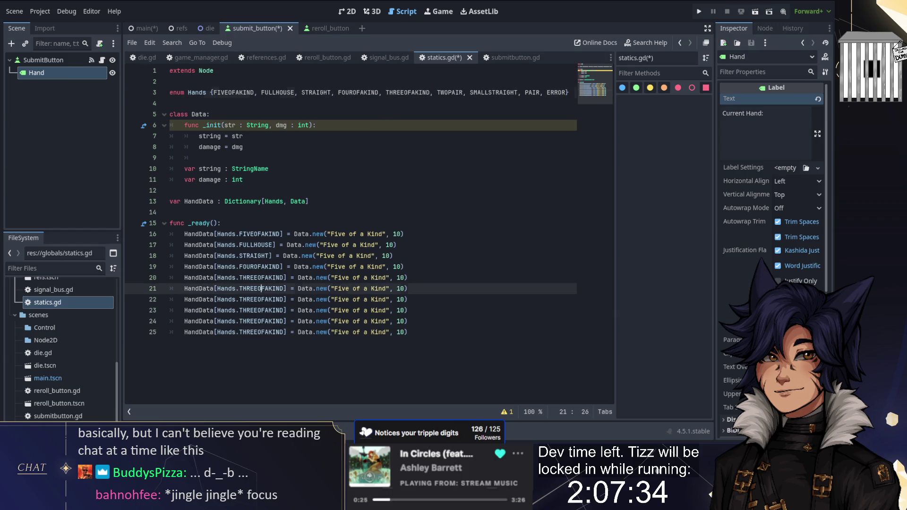
key(ctrl+v)
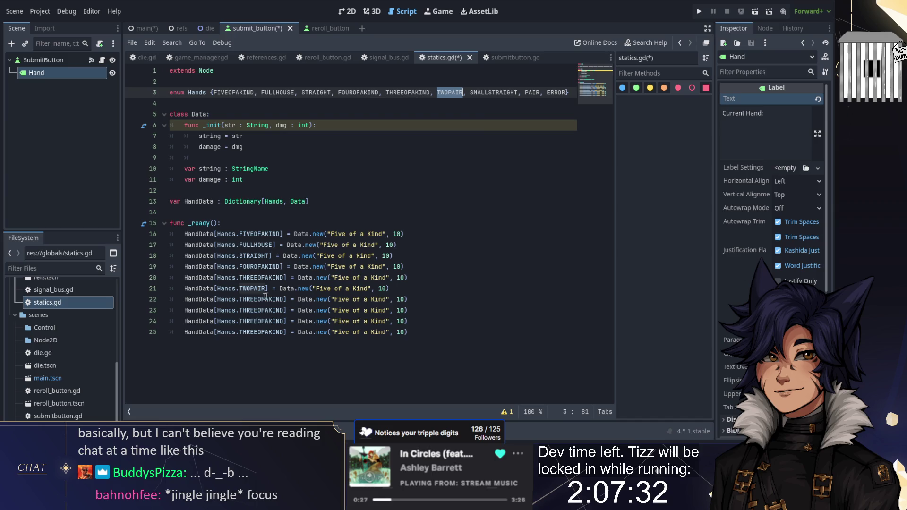
double_click(493, 92)
key(ctrl+c)
double_click(278, 299)
key(ctrl+v)
double_click(532, 92)
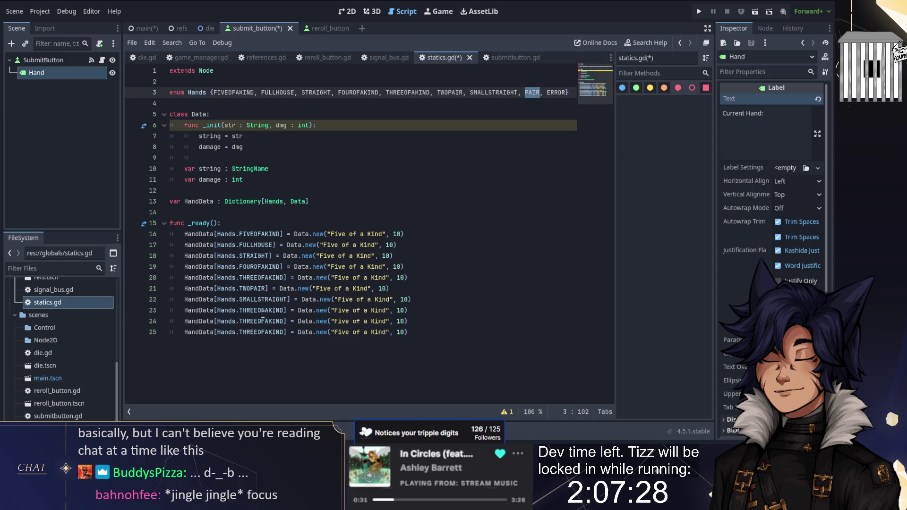
key(ctrl+c)
double_click(263, 310)
key(ctrl+v)
- Delete the two leftover entry lines and remove ERROR from the Hands enum
click(407, 321)
key(Down)
key(shift+Up)
key(shift+Up)
key(BackSpace)
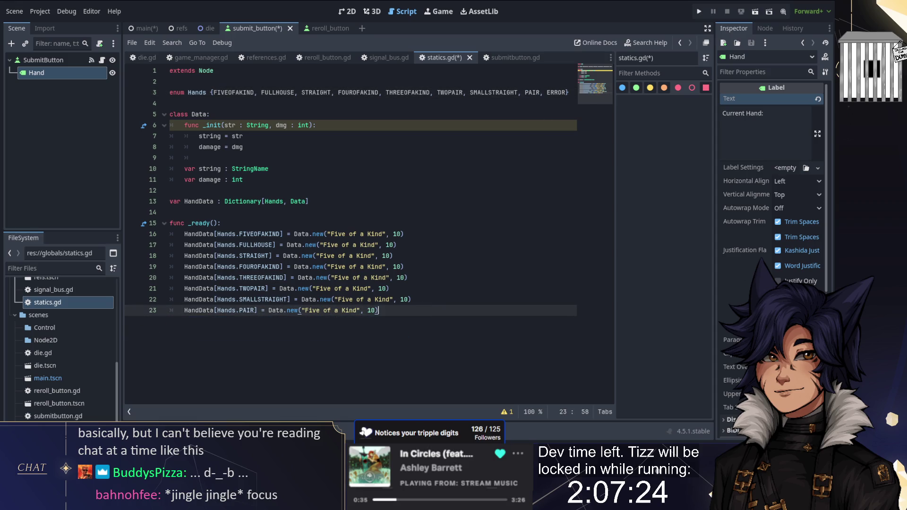
double_click(555, 92)
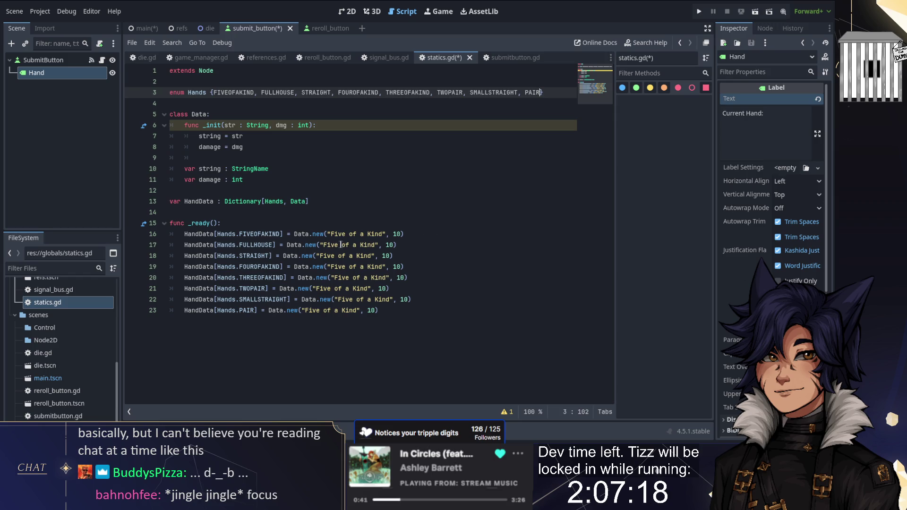
- Give FULLHOUSE the name "Full House" with damage 8, and STRAIGHT "Straight" with damage 7
drag(323, 245, 376, 245)
text(Full Ho)
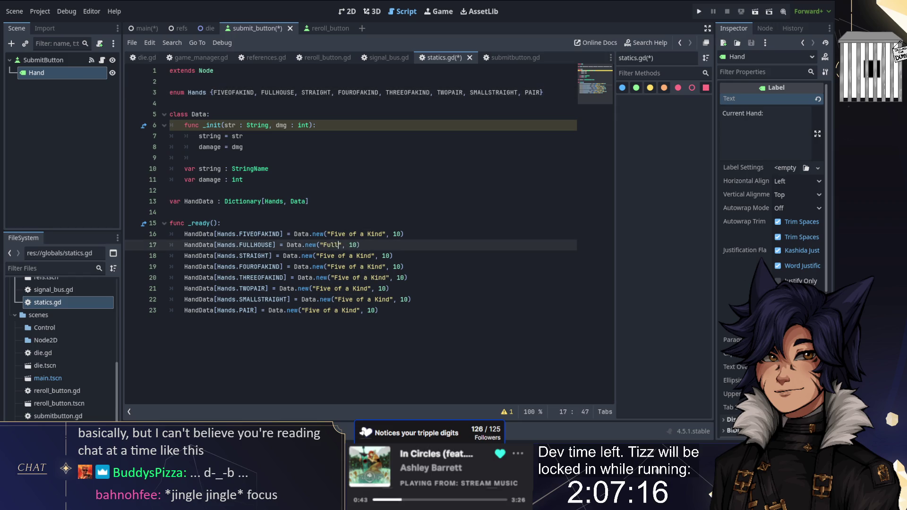
text(use)
key(ctrl+shift+Right)
text(8)
key(Down)
key(Right)
key(ctrl+shift+Left)
key(ctrl+shift+Left)
key(ctrl+shift+Left)
text(Straigh)
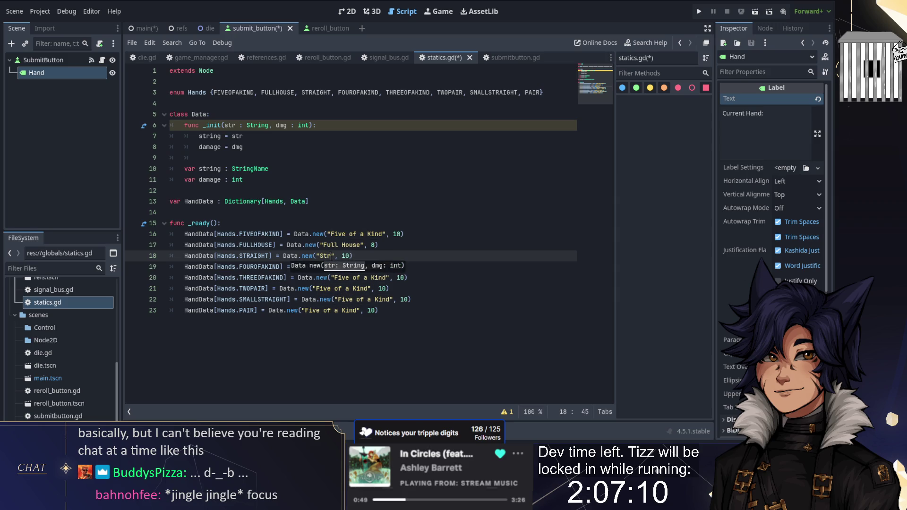
text(t")
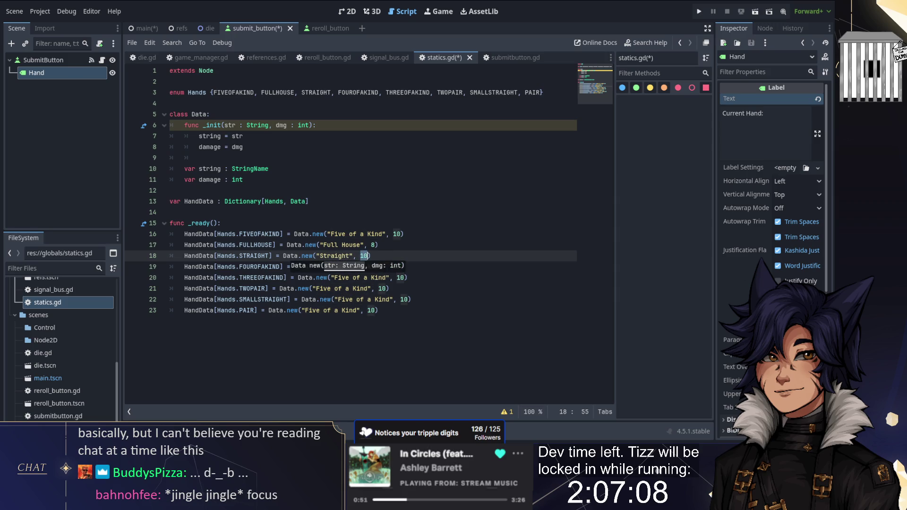
key(ctrl+shift+Right)
text(7)
- Name the next entries "Four of a Kind" with damage 6 and "Three of a Kind" with damage 5
click(367, 267)
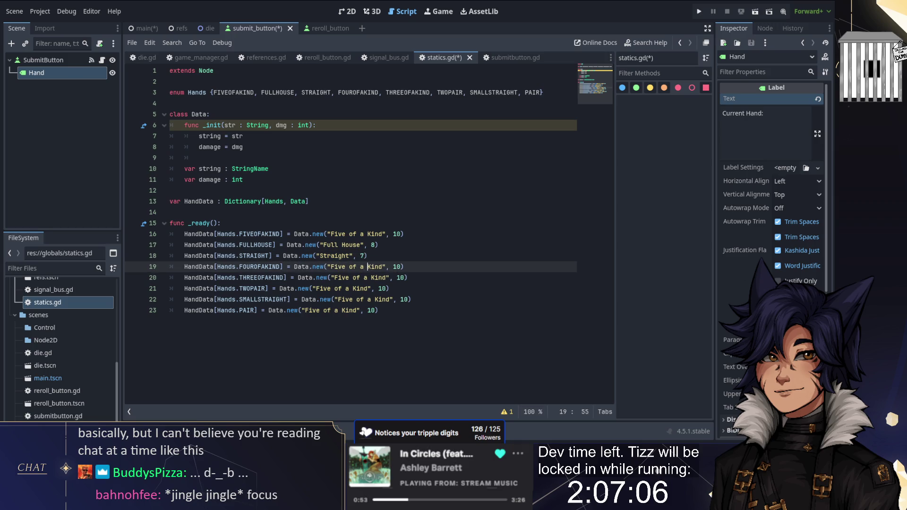
key(Delete)
key(BackSpace)
key(BackSpace)
key(BackSpace)
text(po)
text( of)
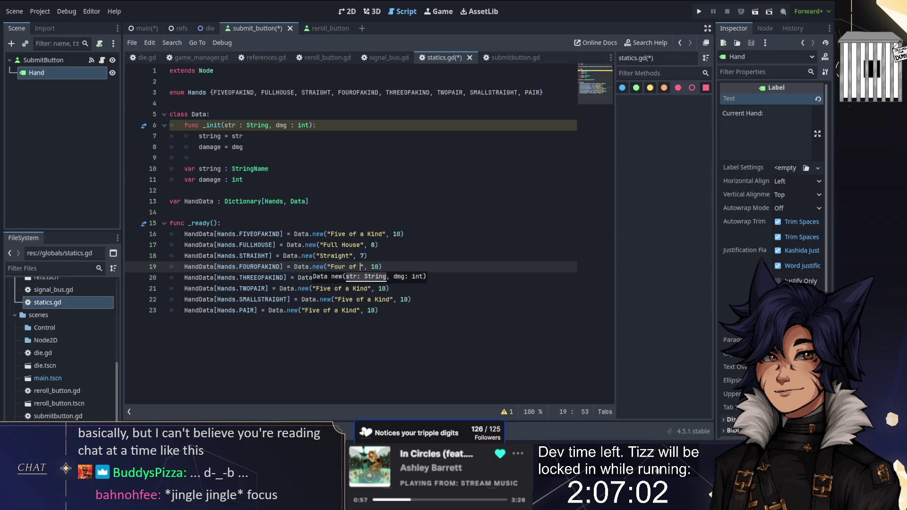
key(Delete)
key(Delete)
text(6)
click(388, 277)
key(Delete)
key(BackSpace)
key(BackSpace)
key(BackSpace)
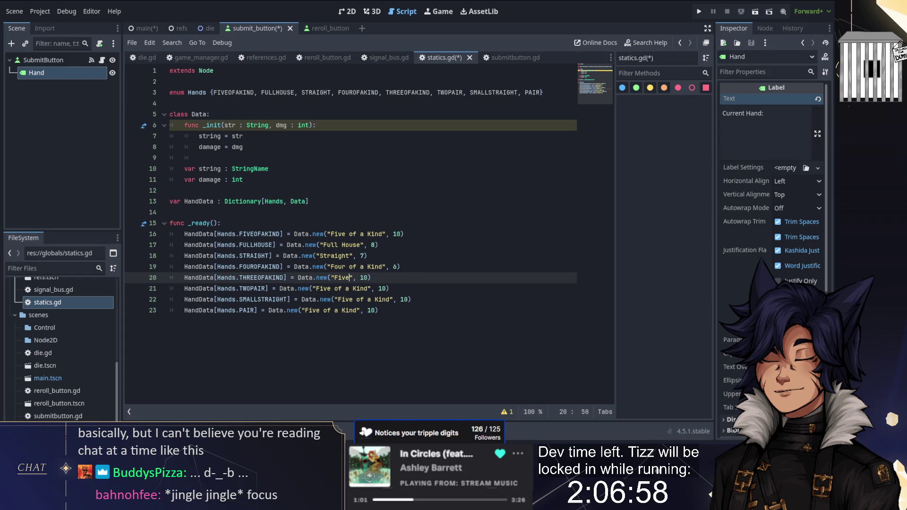
key(BackSpace)
text(Three of a)
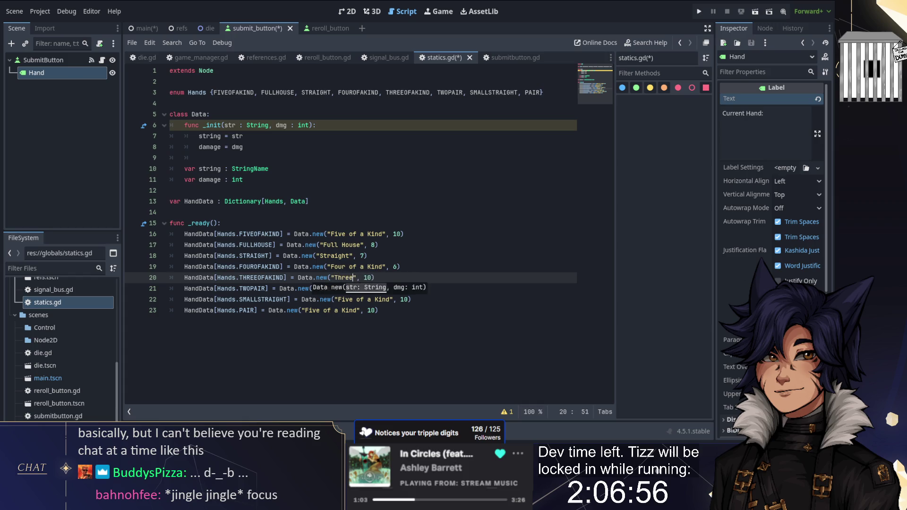
text( Kind)
key(Right)
key(Right)
key(Right)
key(Delete)
key(Delete)
text(5)
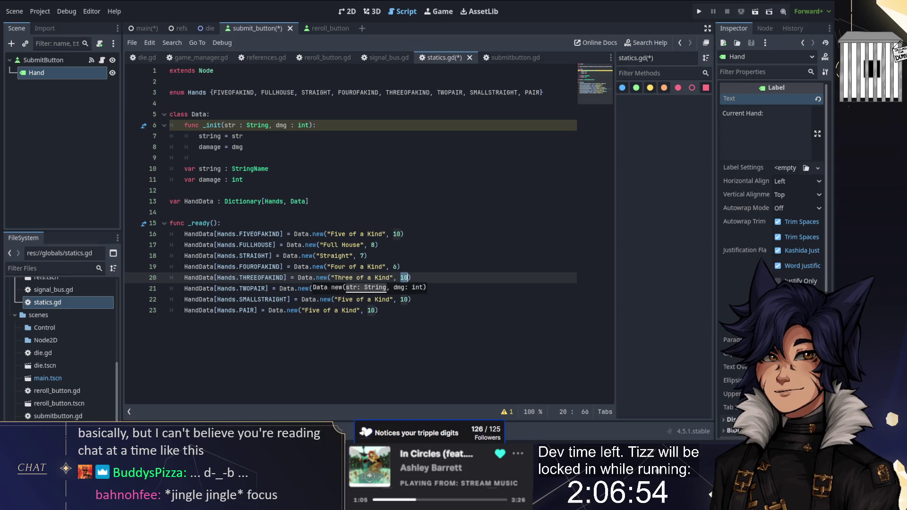
- Name TWOPAIR "Two Pair" with damage 4 and SMALLSTRAIGHT "Small Straight" with damage 3
key(Down)
click(358, 288)
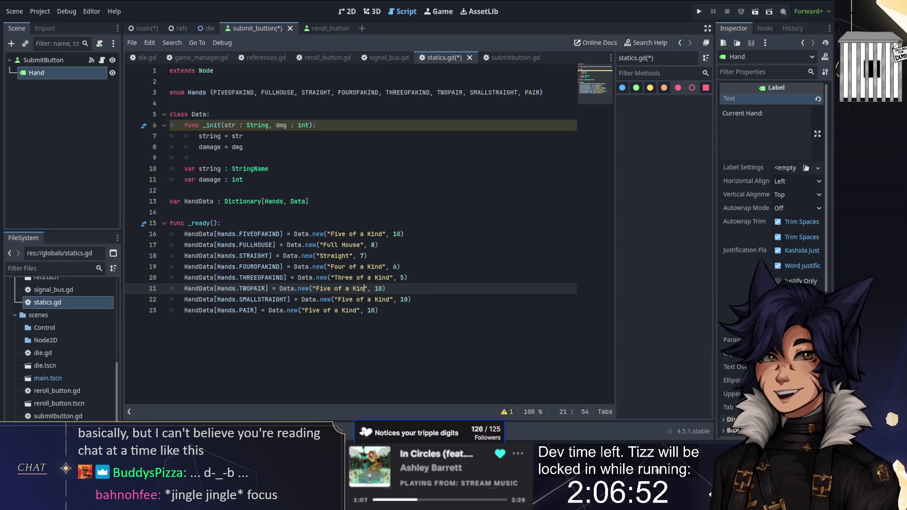
key(Delete)
key(Delete)
key(BackSpace)
key(BackSpace)
key(BackSpace)
text(Two Piar)
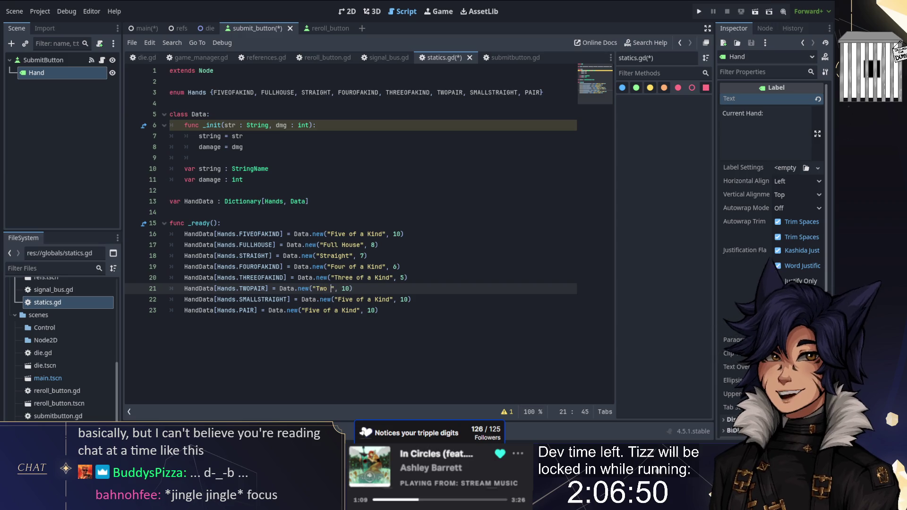
click(357, 288)
text(4)
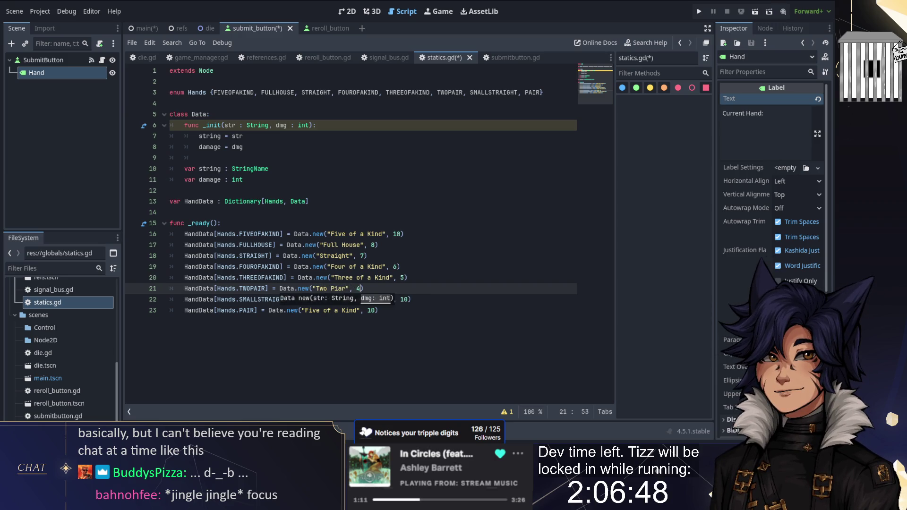
click(360, 299)
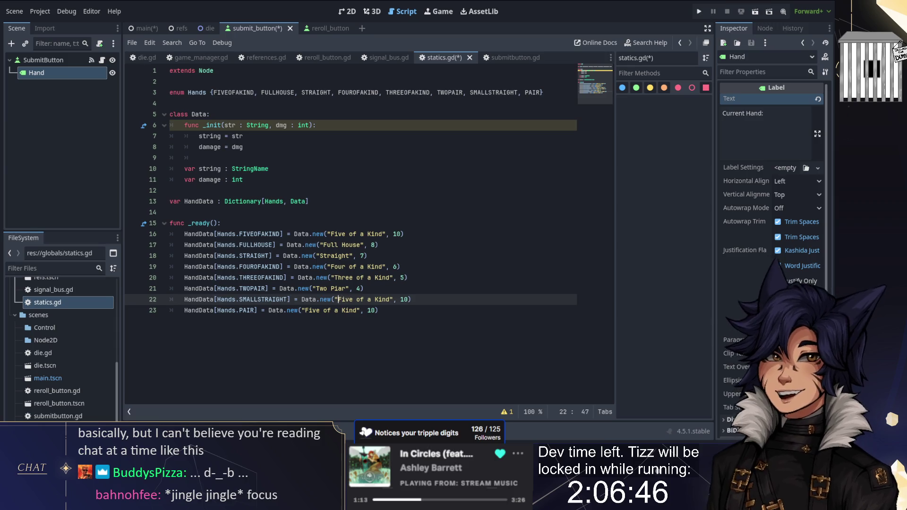
drag(337, 299, 390, 299)
text(Small S)
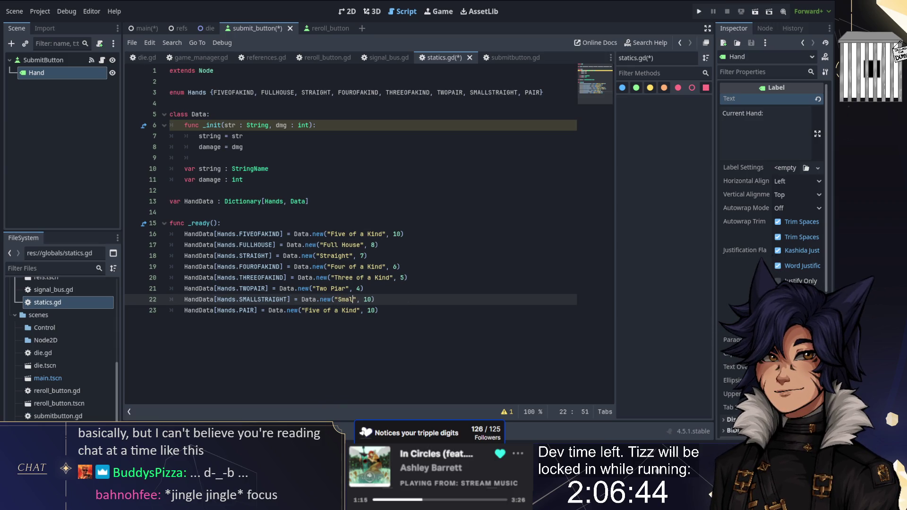
text(traight)
double_click(405, 299)
text(3)
- Name the PAIR entry "Pair" with damage 2
click(371, 310)
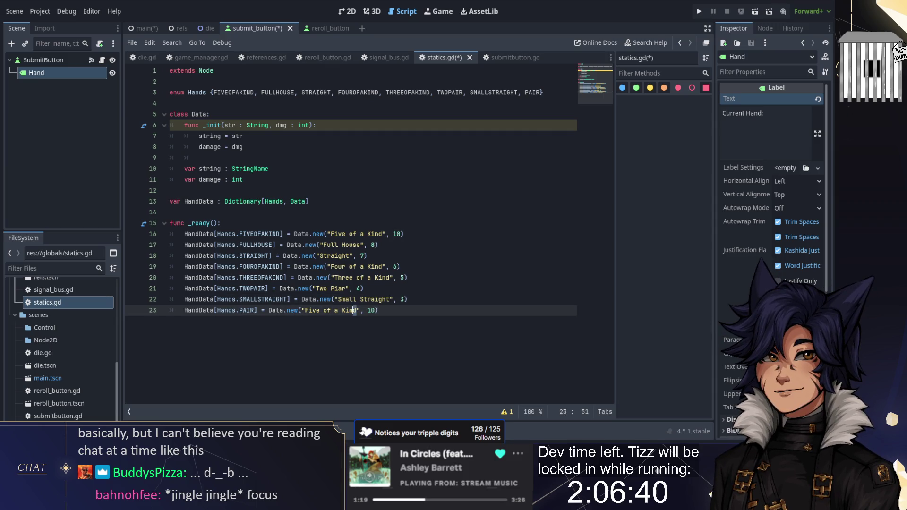
drag(358, 310, 304, 310)
text(Pair)
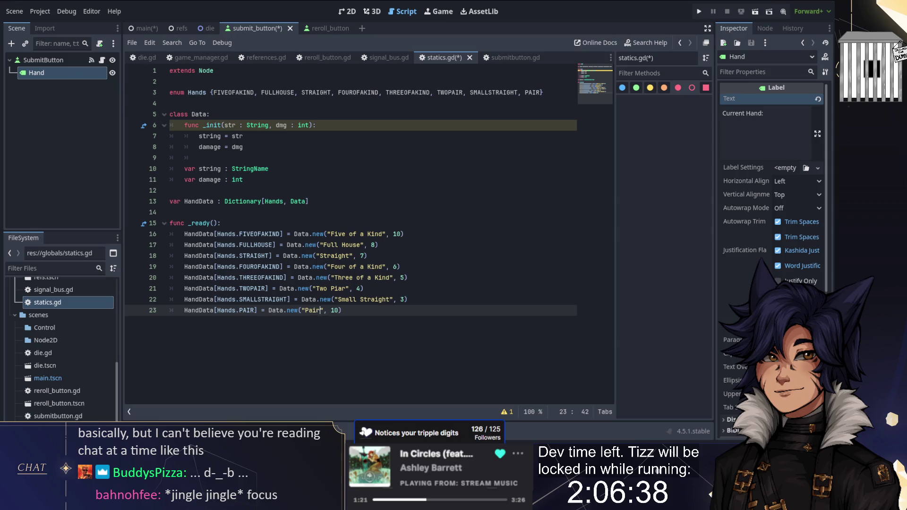
key(End)
key(BackSpace)
key(BackSpace)
key(BackSpace)
text(2))
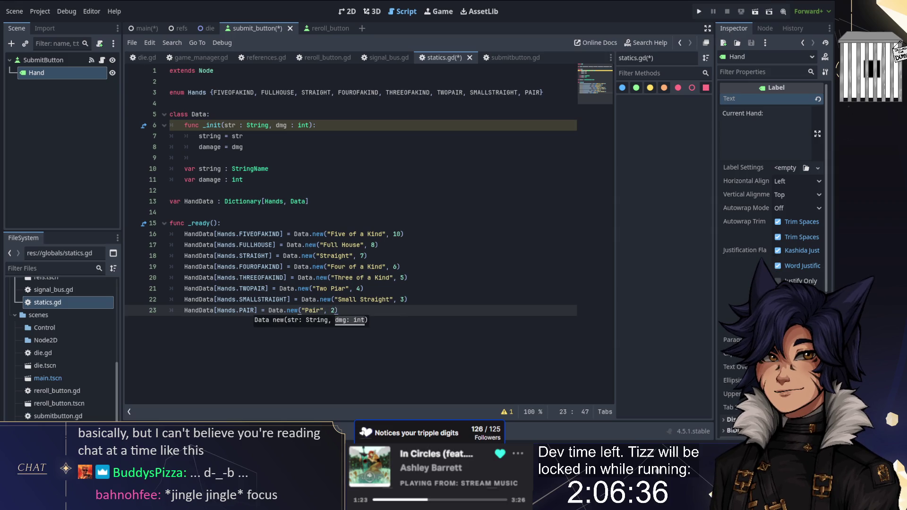
click(383, 168)
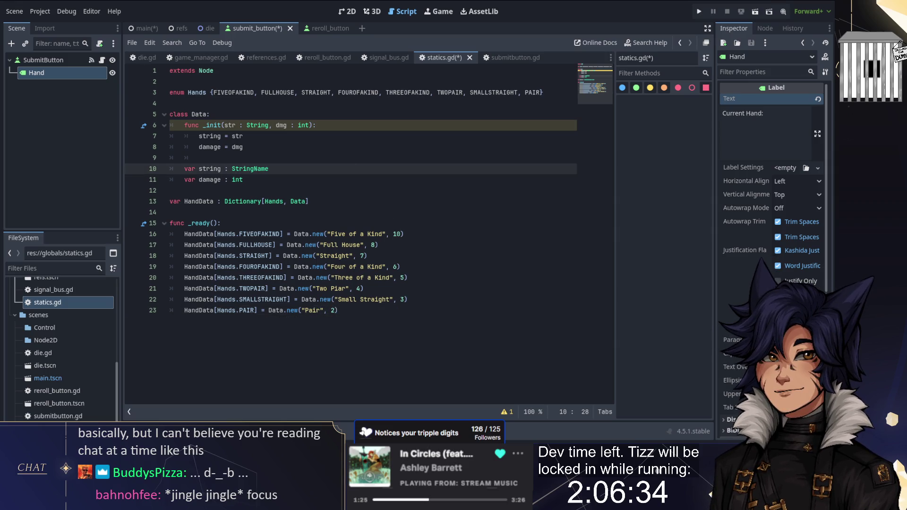
- Check the Debugger's Errors list, save statics.gd and hide the bottom panel
click(228, 125)
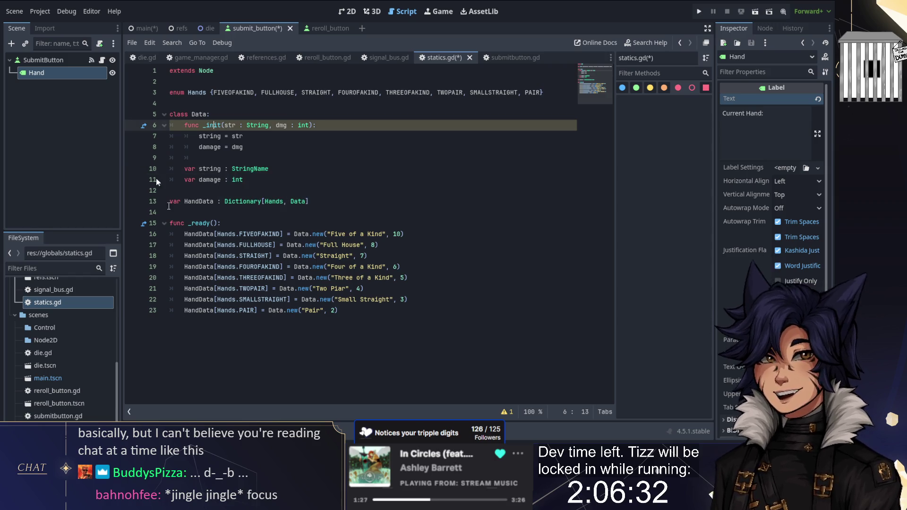
click(189, 431)
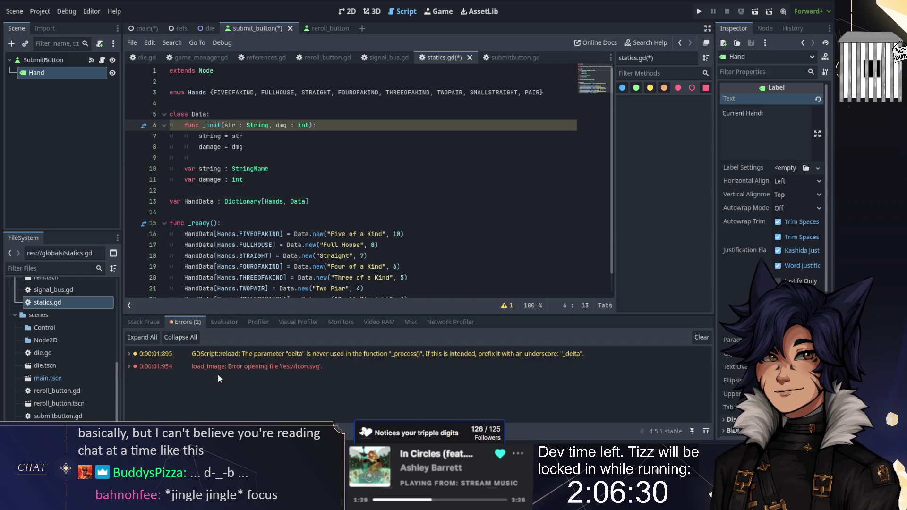
click(243, 147)
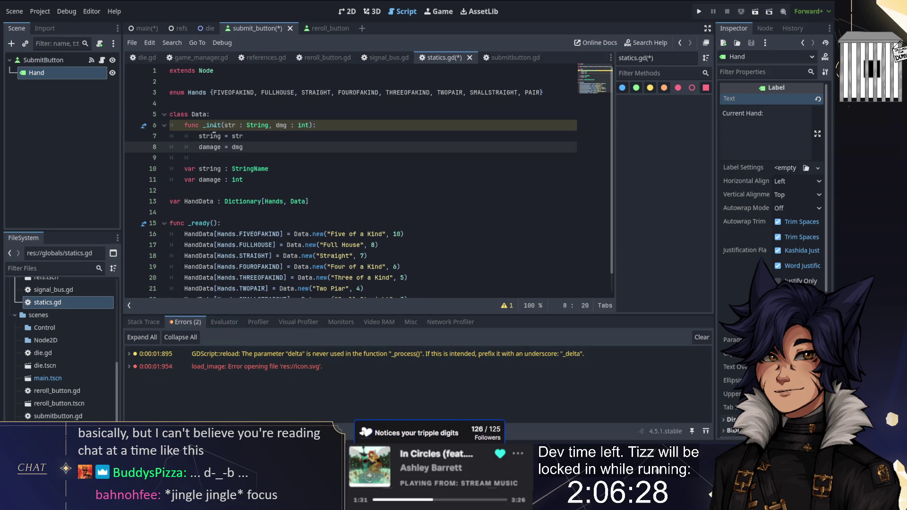
mouse_move(213, 126)
key(ctrl+s)
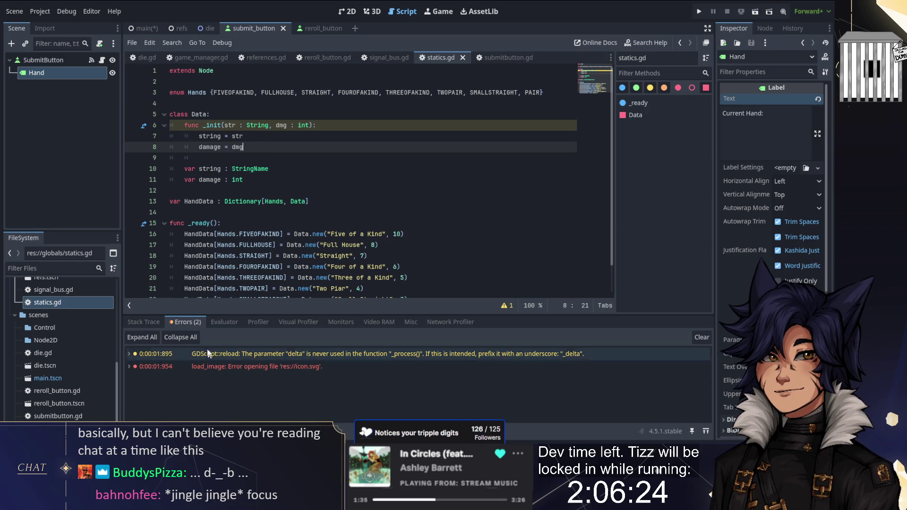
key(ctrl+j)
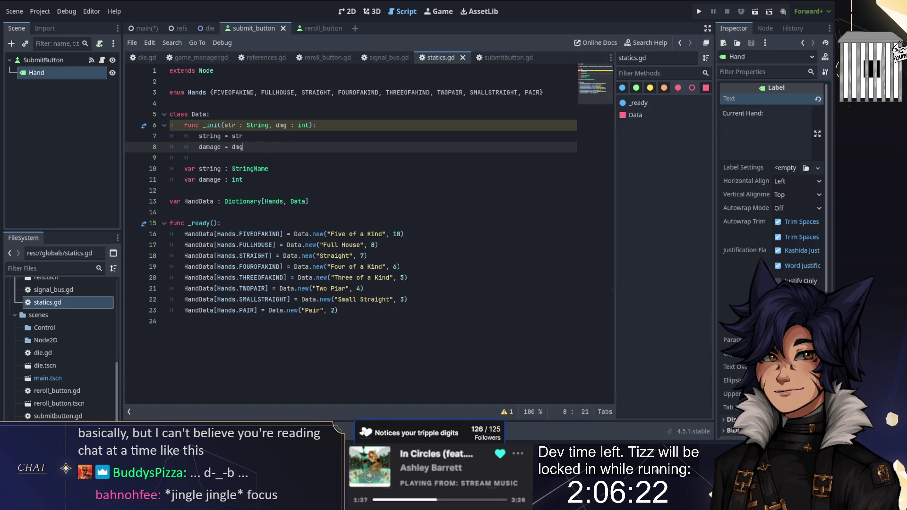
- Look up the _init documentation, then close it and return to submitbutton.gd
mouse_move(305, 125)
click(145, 126)
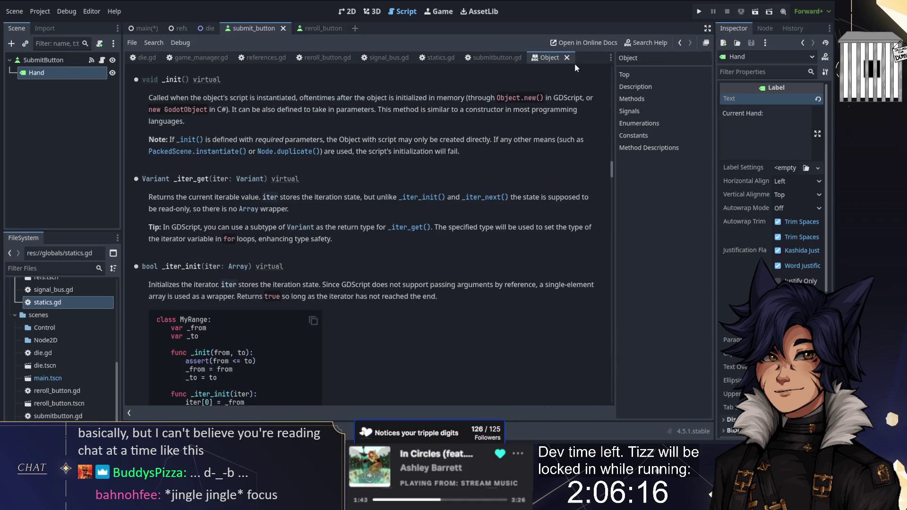
click(567, 58)
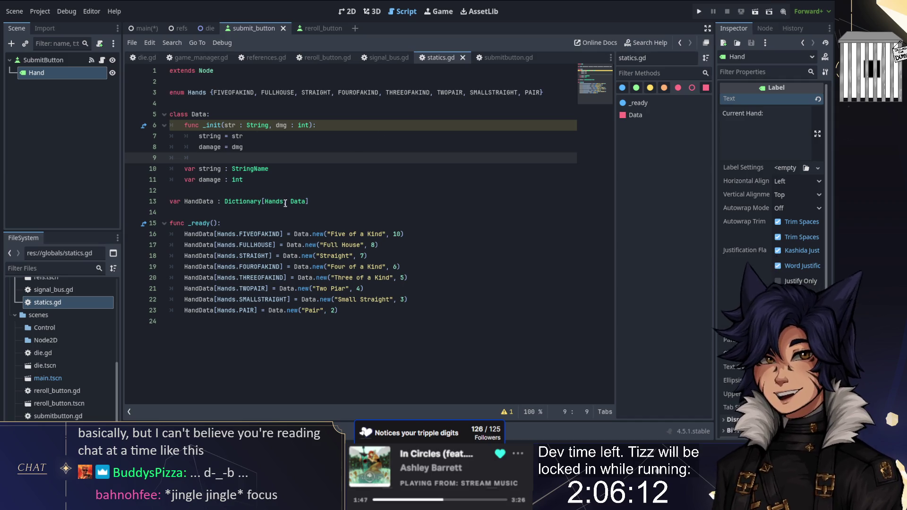
click(496, 57)
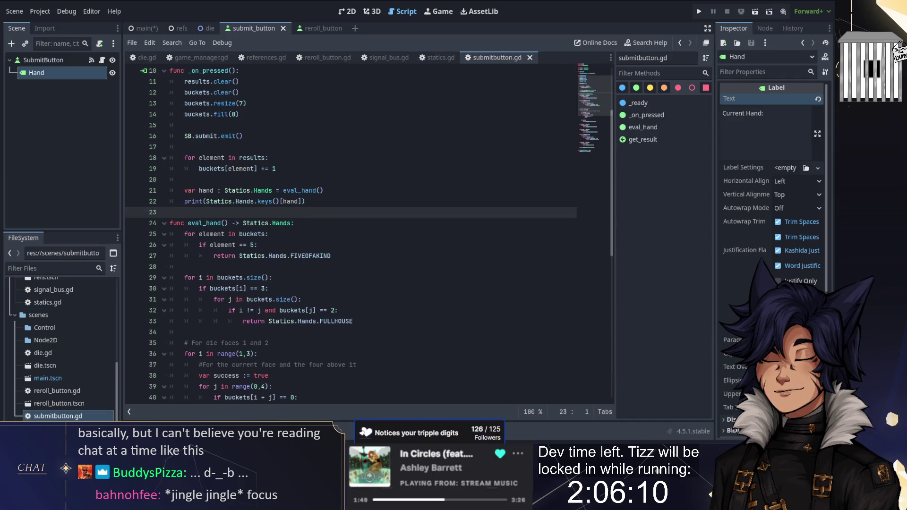
- Remove the hand print and the var hand := eval_hand() line from _on_pressed
scroll(349, 231, down, 7)
scroll(350, 232, up, 6)
scroll(303, 206, up, 2)
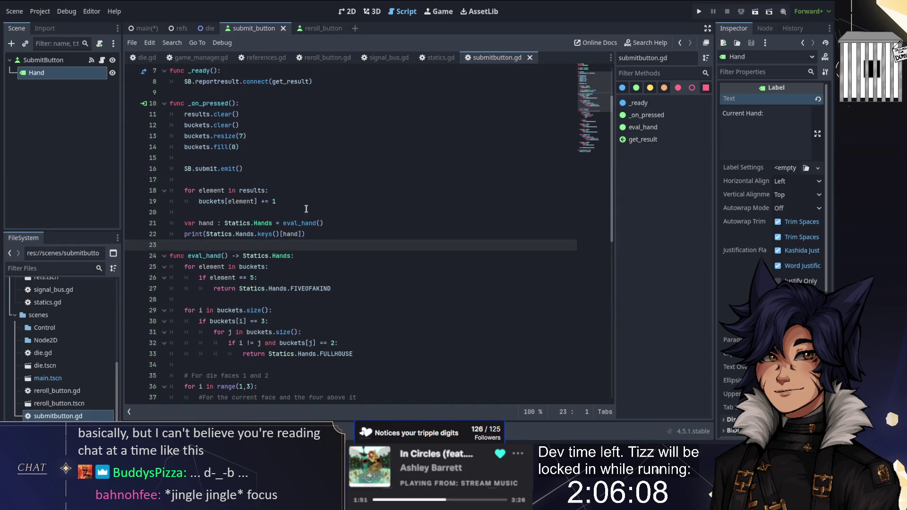
key(shift+Up)
key(shift+Up)
key(shift+End)
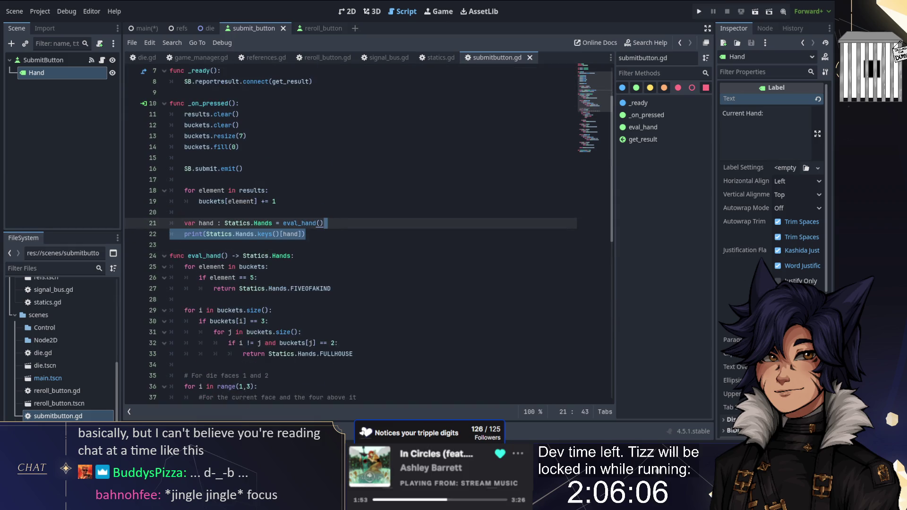
key(BackSpace)
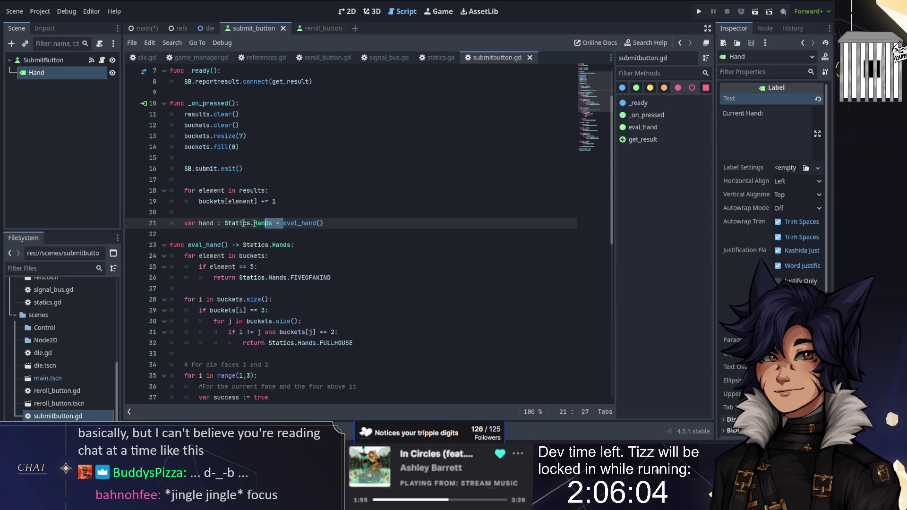
key(ctrl+shift+Left)
key(ctrl+shift+Left)
key(ctrl+shift+Left)
text(=)
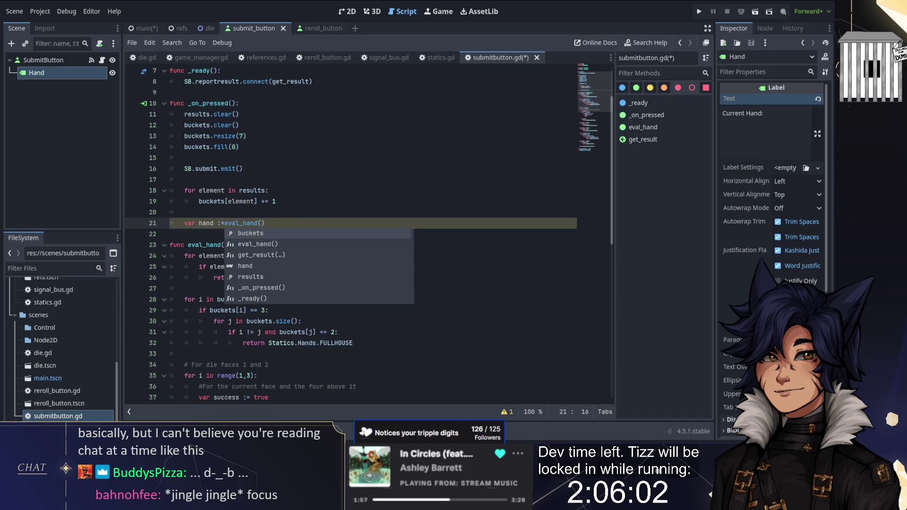
key(Escape)
key(Up)
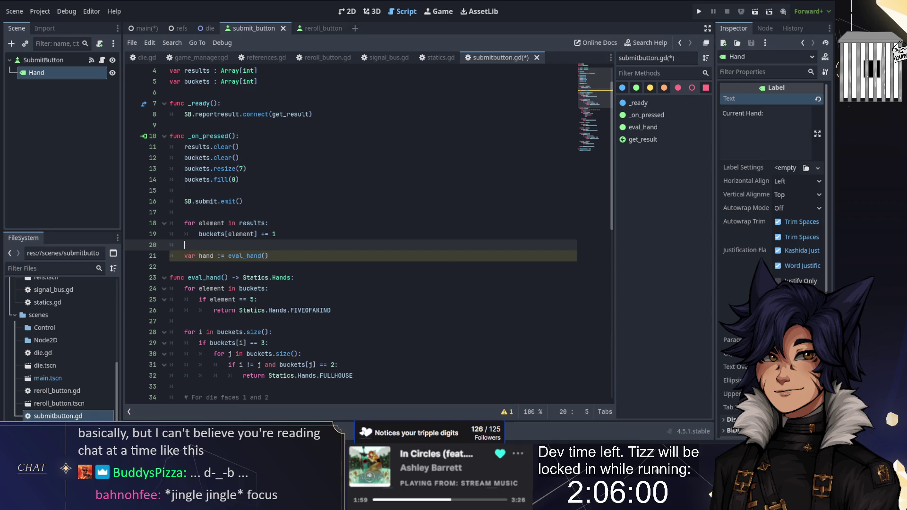
click(269, 255)
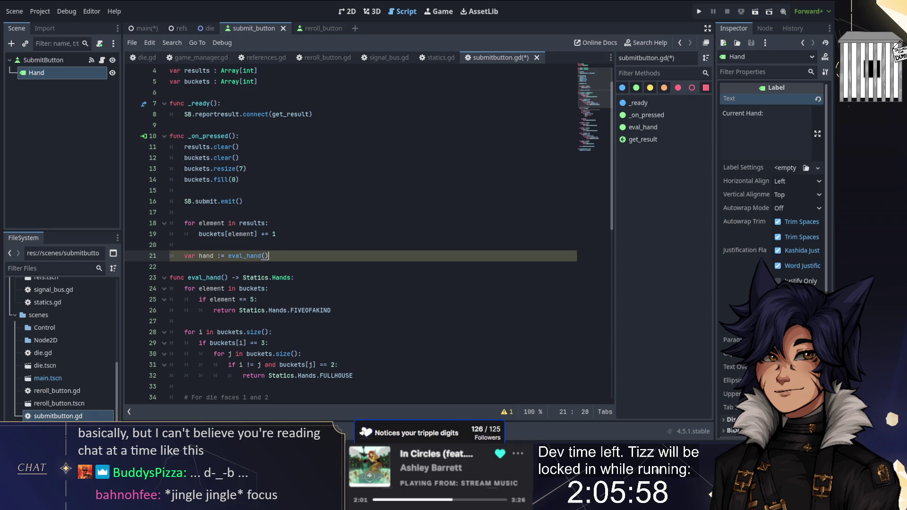
drag(269, 255, 284, 250)
key(BackSpace)
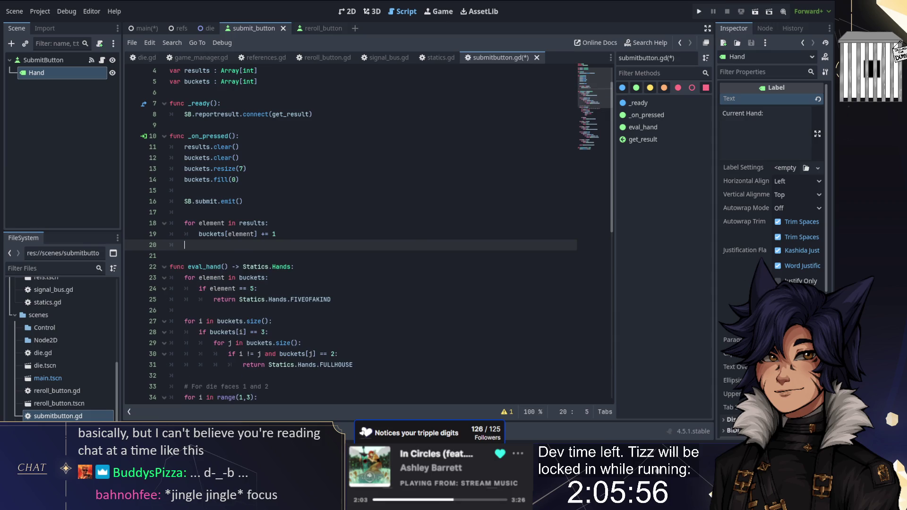
- Add SB.onroll.connect(on_roll) to _ready and declare an empty func on_roll() below it
click(312, 114)
key(ctrl+shift+Return)
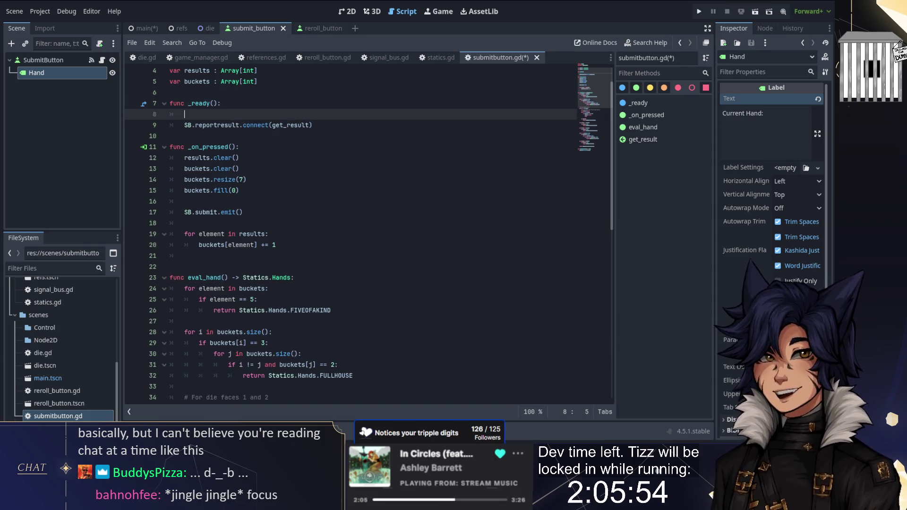
text(SB.)
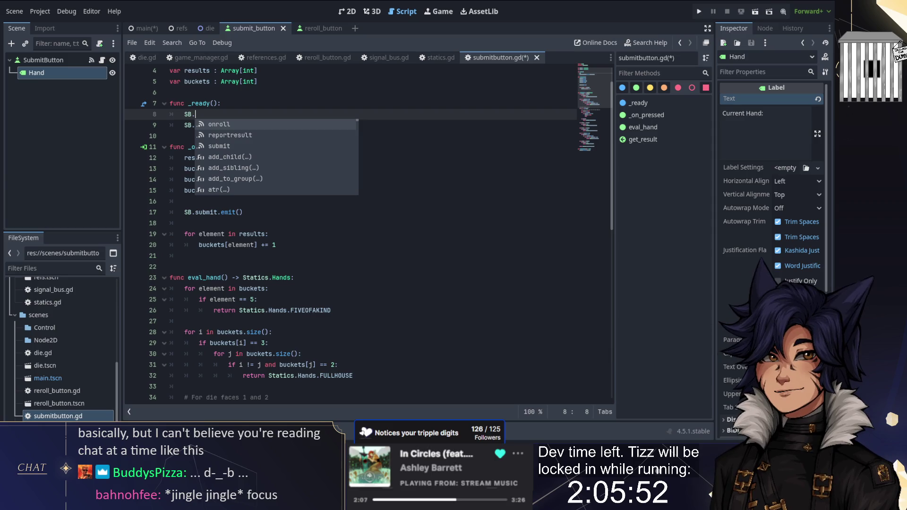
key(Return)
text(.)
key(Return)
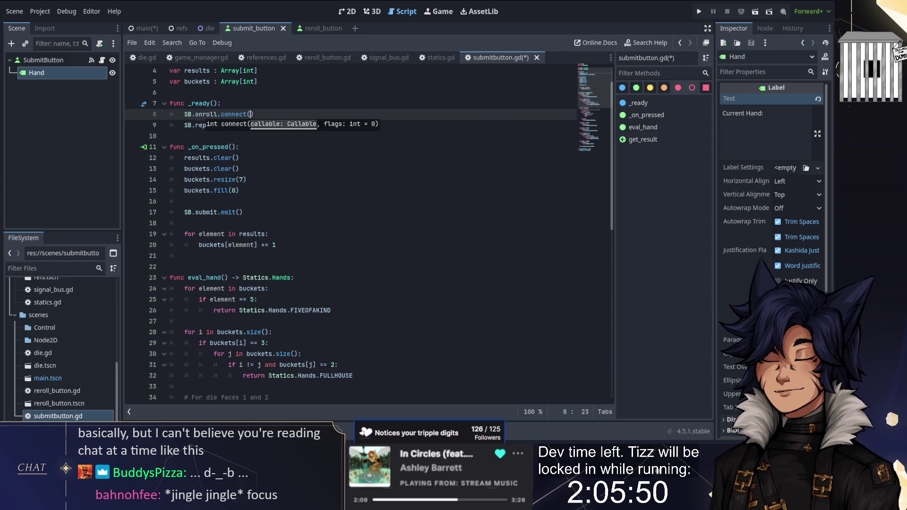
text(on_roll)
key(Down)
key(End)
key(Return)
key(Return)
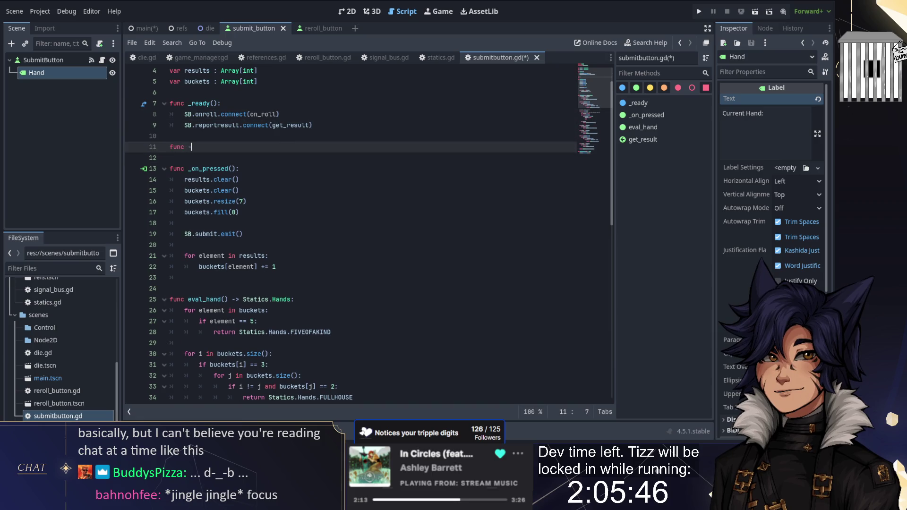
text(oll():)
key(Return)
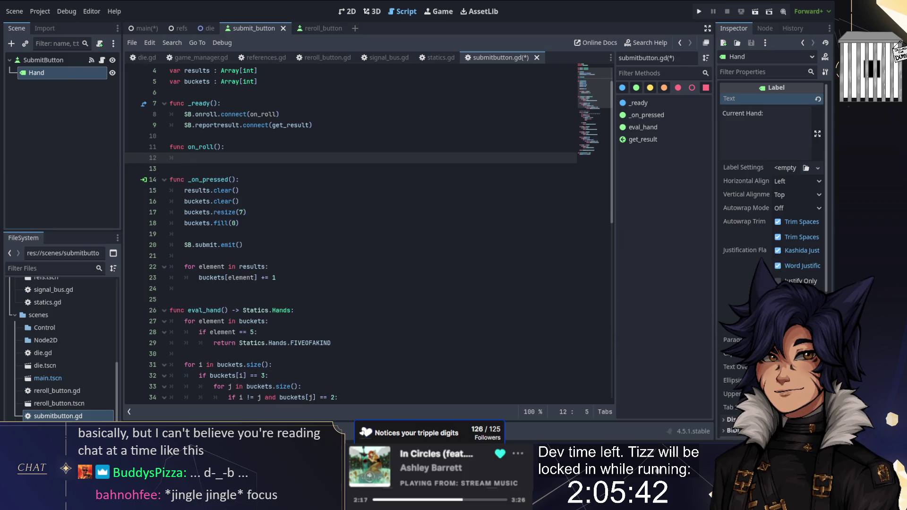
- Declare a script-level variable var hand : Statics.Hands under the class name
key(Up)
key(Up)
key(Up)
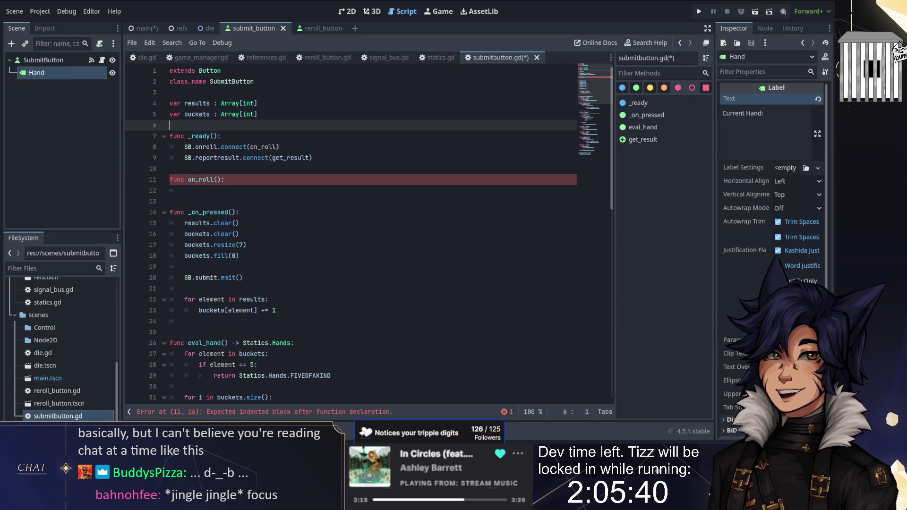
key(Return)
key(Up)
key(Up)
key(Up)
key(Return)
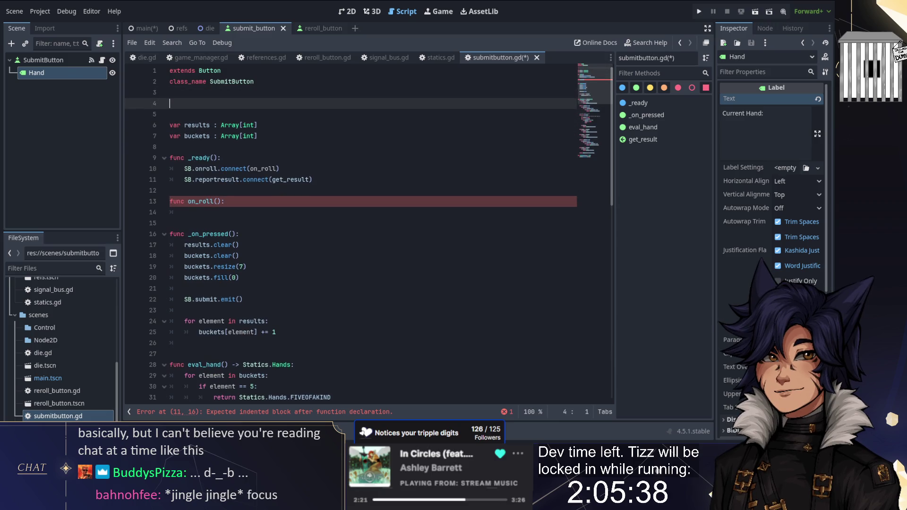
text(r cur)
key(BackSpace)
key(BackSpace)
key(BackSpace)
text(hand : S)
text(tatics.Hands)
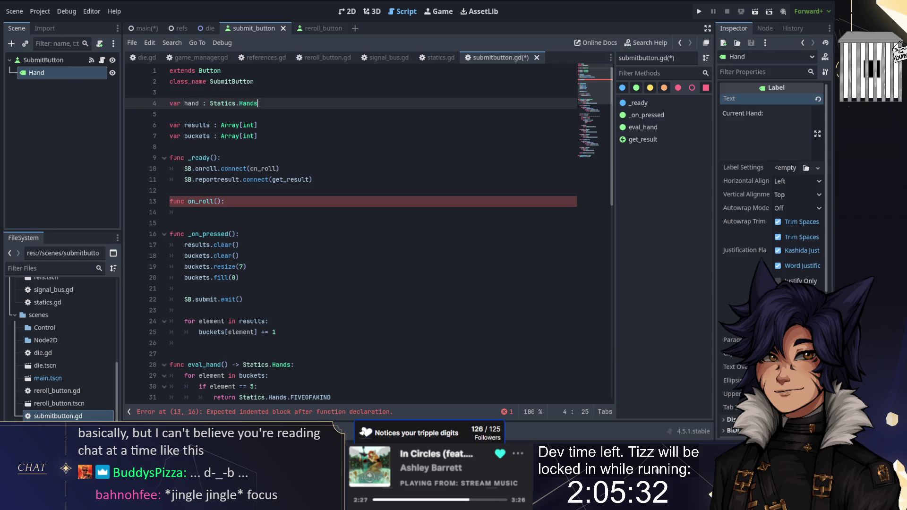
- Make on_roll assign hand = eval_hand()
click(184, 212)
text(hand = )
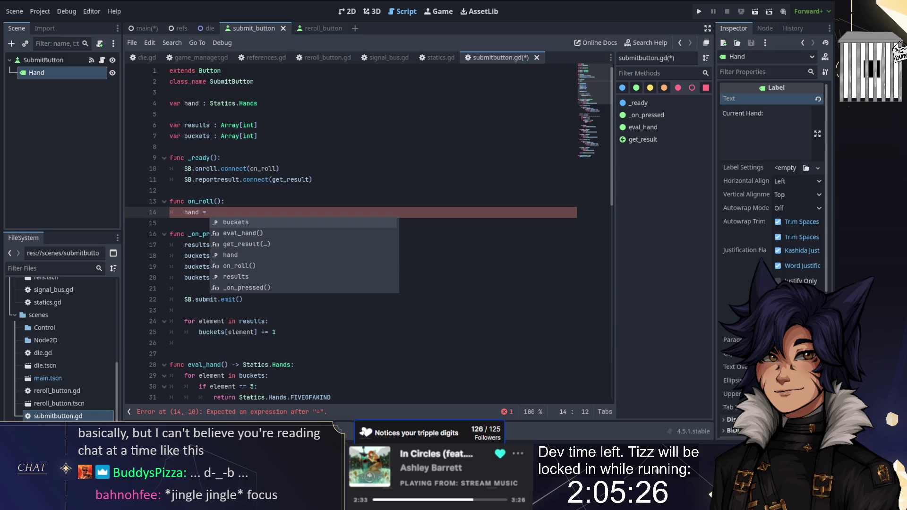
text(Statics.han)
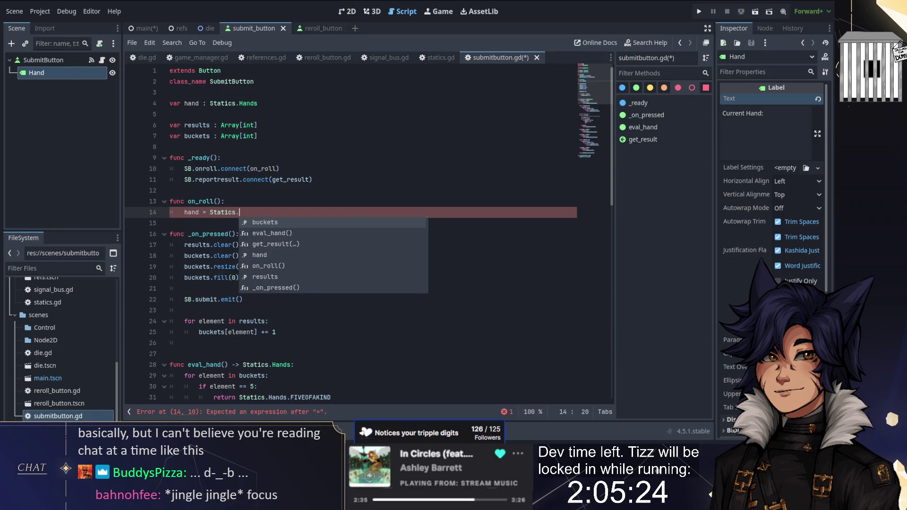
key(BackSpace)
key(BackSpace)
key(BackSpace)
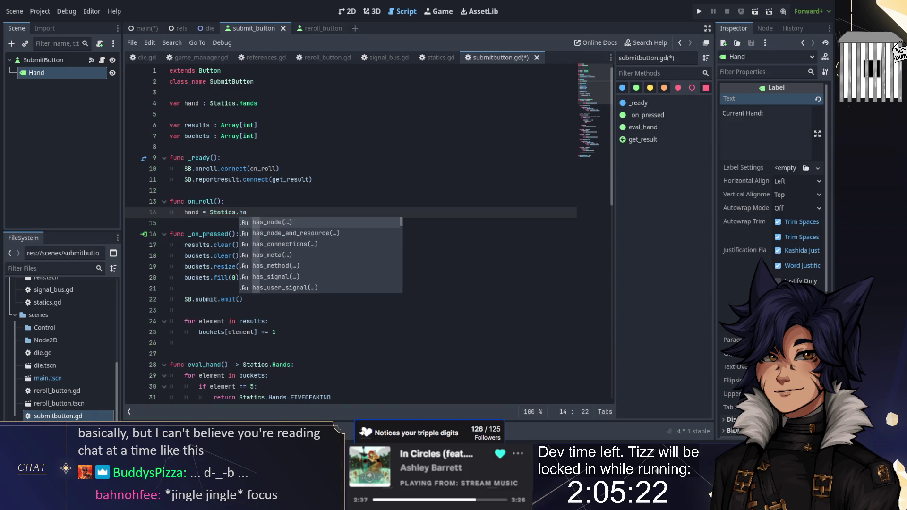
text(eval_)
key(Return)
key(Return)
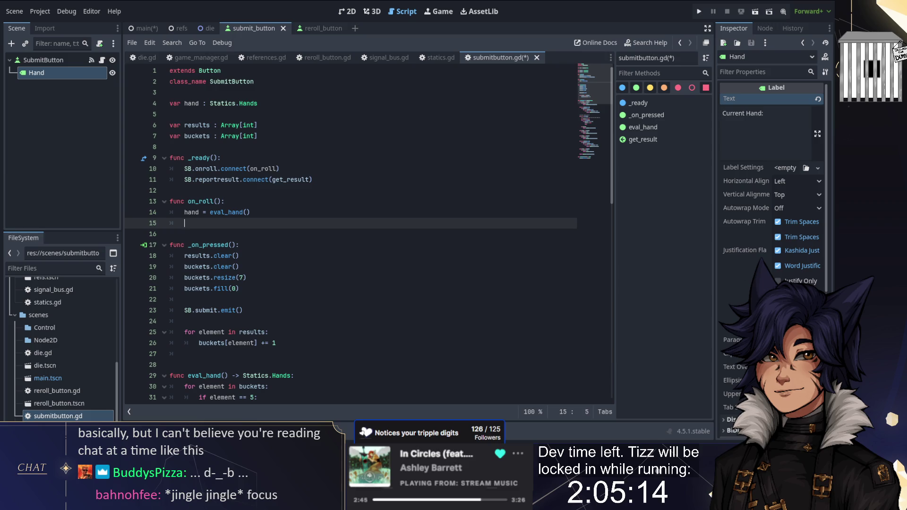
- Set $Hand.text to "Current Hand: " + Statics.HandData[hand].string, then view the 2D scene
text($)
key(Return)
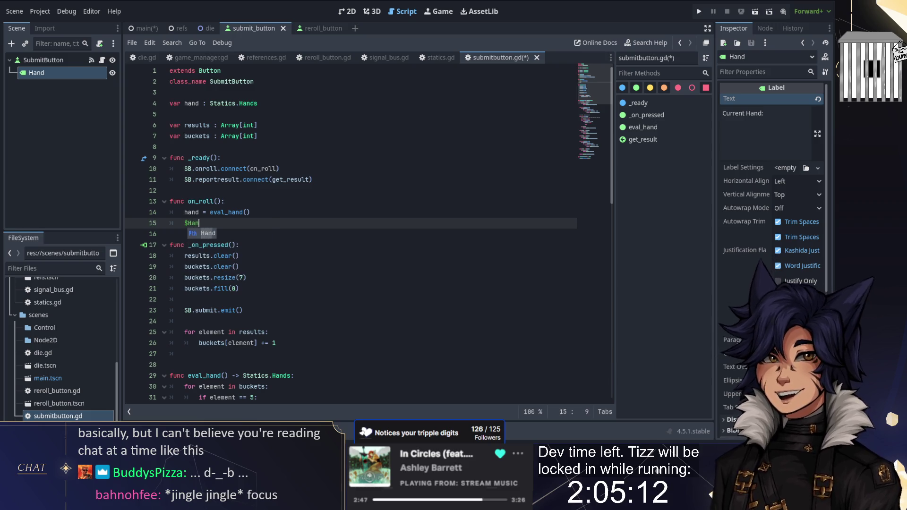
text(d.te)
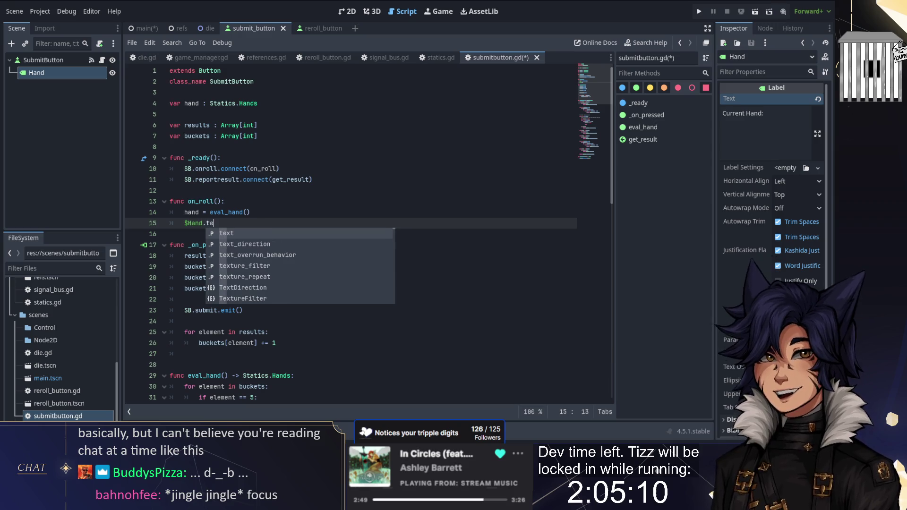
text(xt = "Cu)
text(rrent Hand)
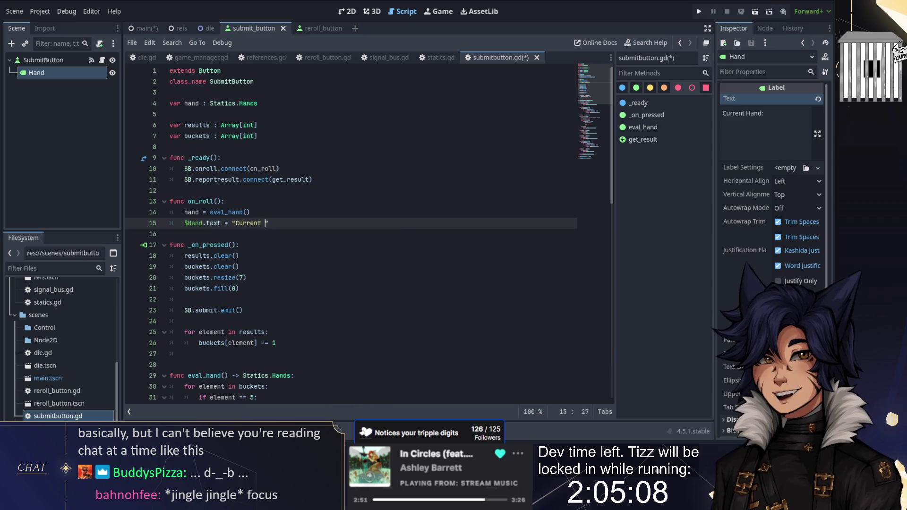
key(BackSpace)
text(: " + )
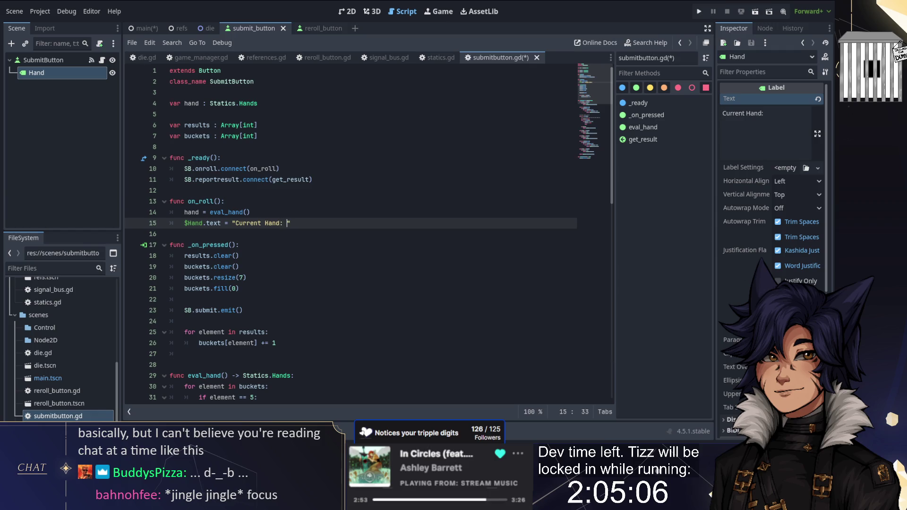
text(Statics[)
key(BackSpace)
text(.)
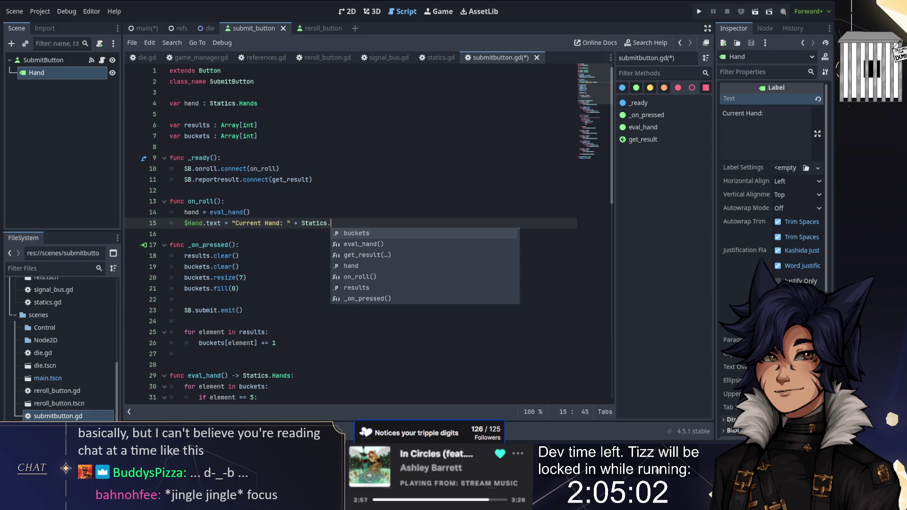
text(HandData[hand].string)
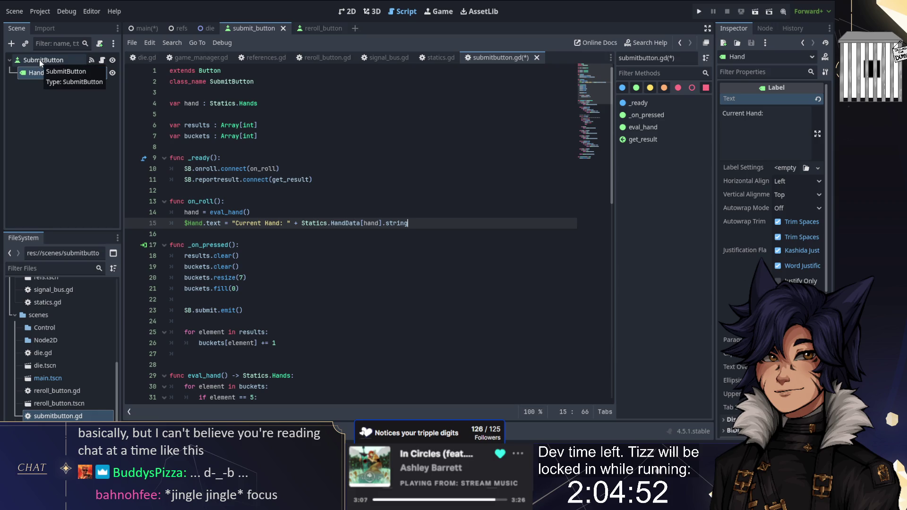
click(348, 11)
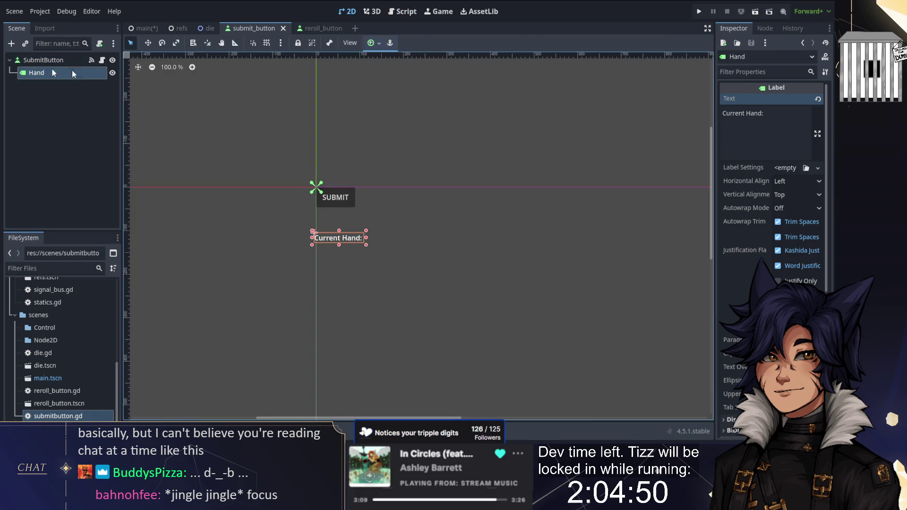
- Add a Label child to SubmitButton and rename it Damage
right_click(39, 70)
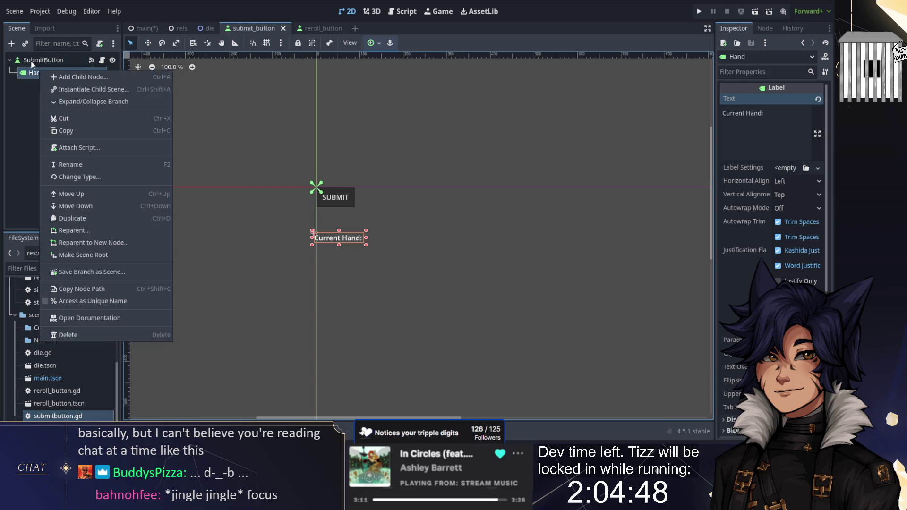
click(31, 61)
right_click(32, 63)
click(11, 43)
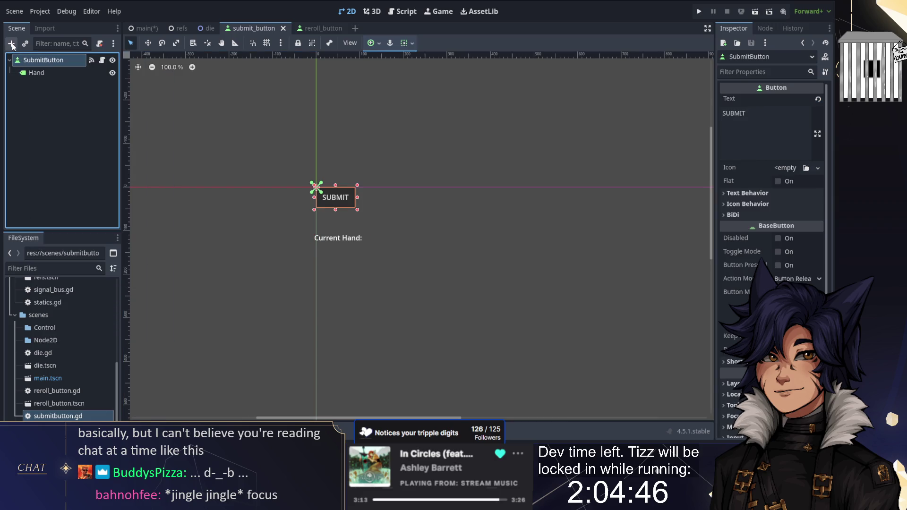
double_click(331, 193)
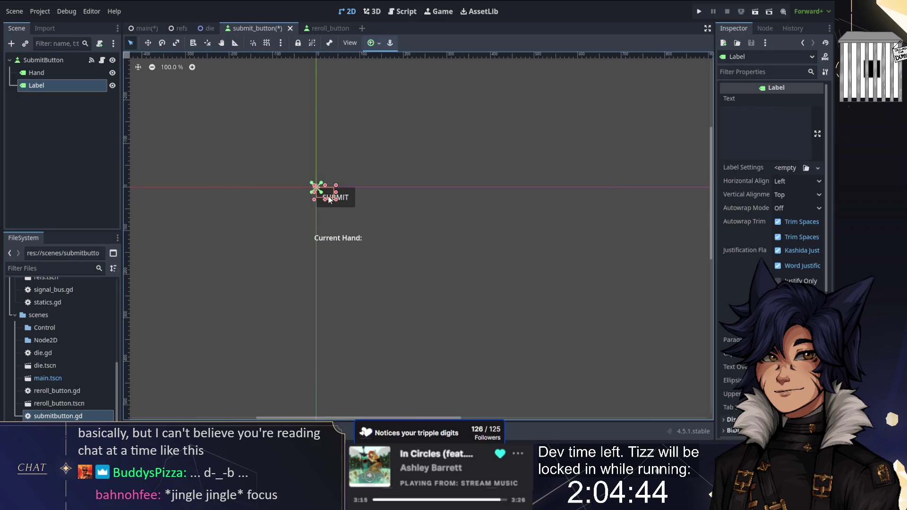
double_click(34, 89)
text(Da)
key(BackSpace)
key(BackSpace)
text(mage)
key(Return)
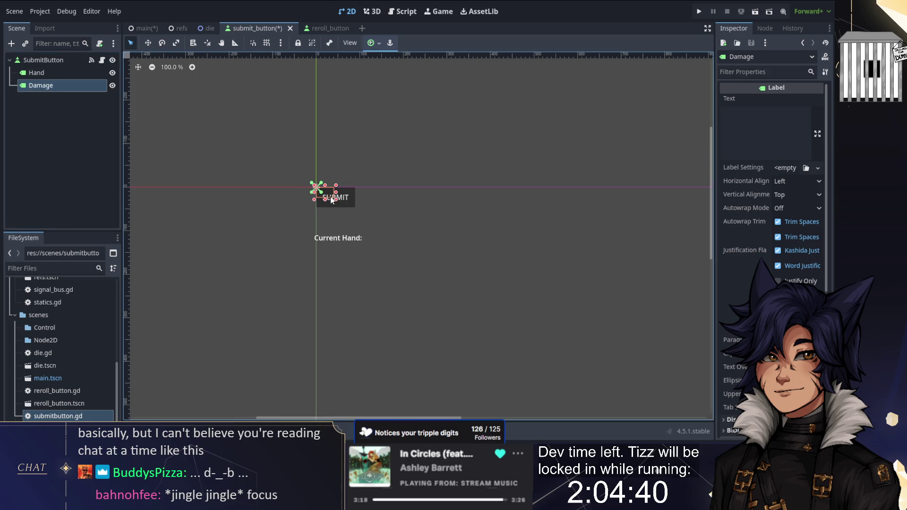
- Enlarge the Damage label below Current Hand and set its text to 'Damage:'
mouse_move(352, 202)
mouse_down()
mouse_move(364, 203)
mouse_move(354, 267)
mouse_move(354, 259)
mouse_up()
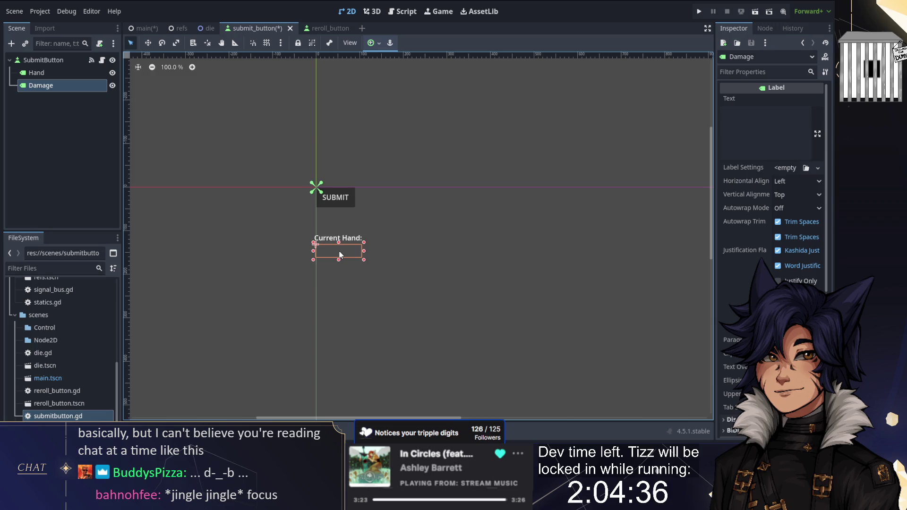
click(806, 136)
text(Current)
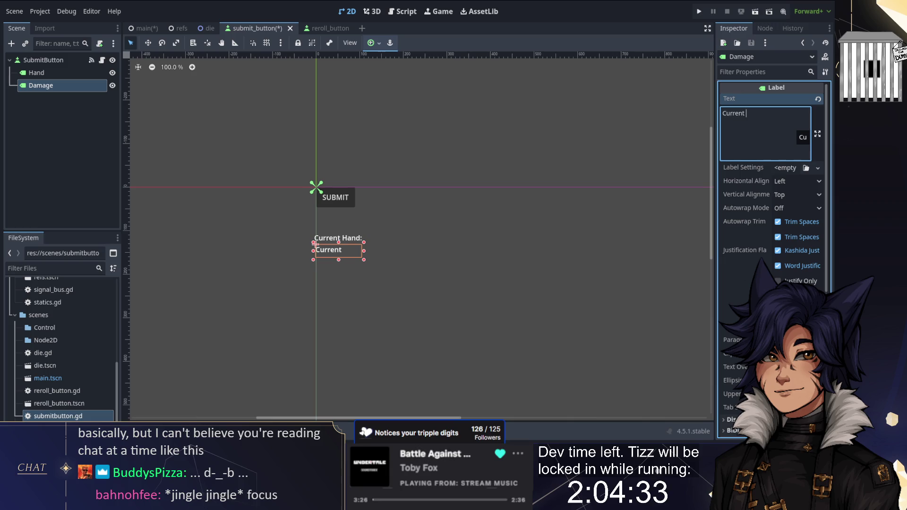
key(ctrl+a)
text(Damag)
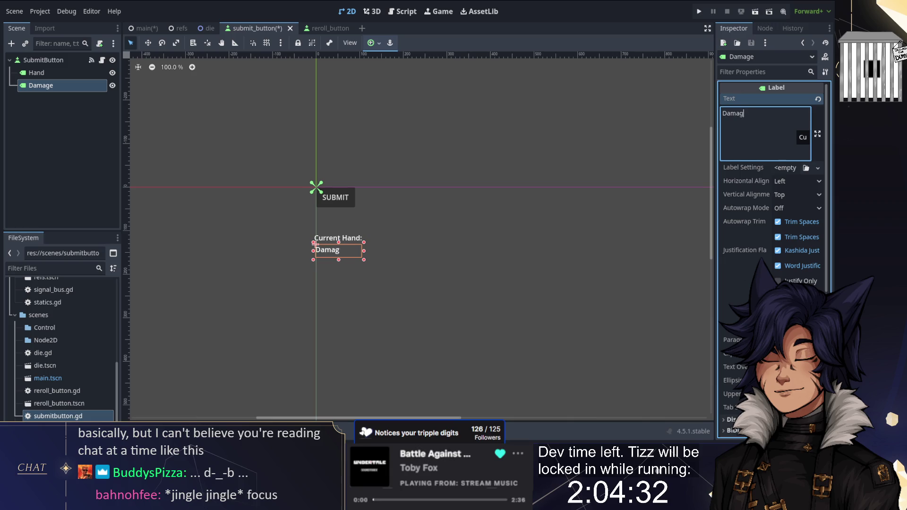
click(494, 199)
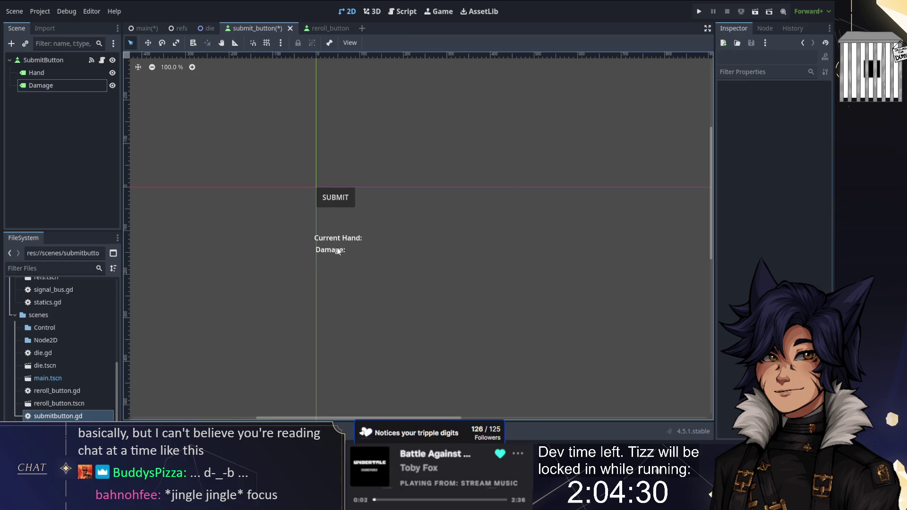
click(402, 11)
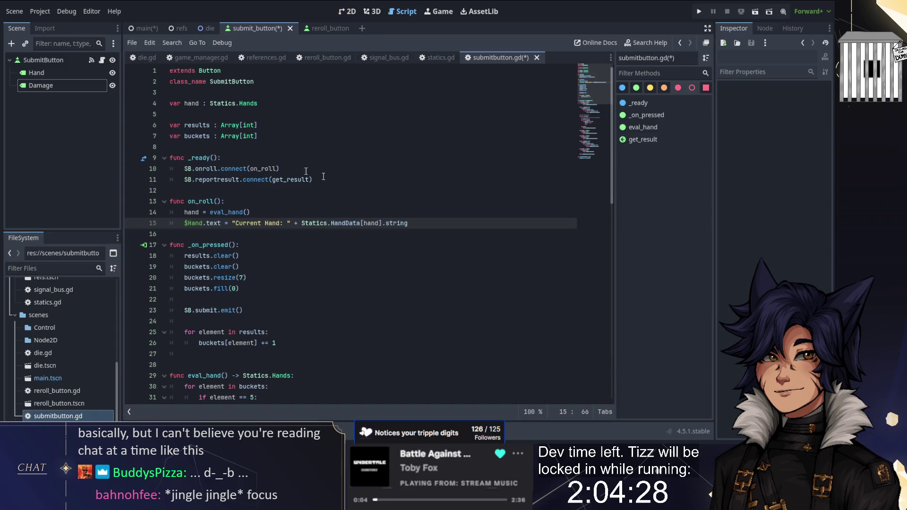
- Add line 16: $Damage.text = "Damage: " + Statics.HandData[hand].damage
key(Return)
text($Damage.text = )
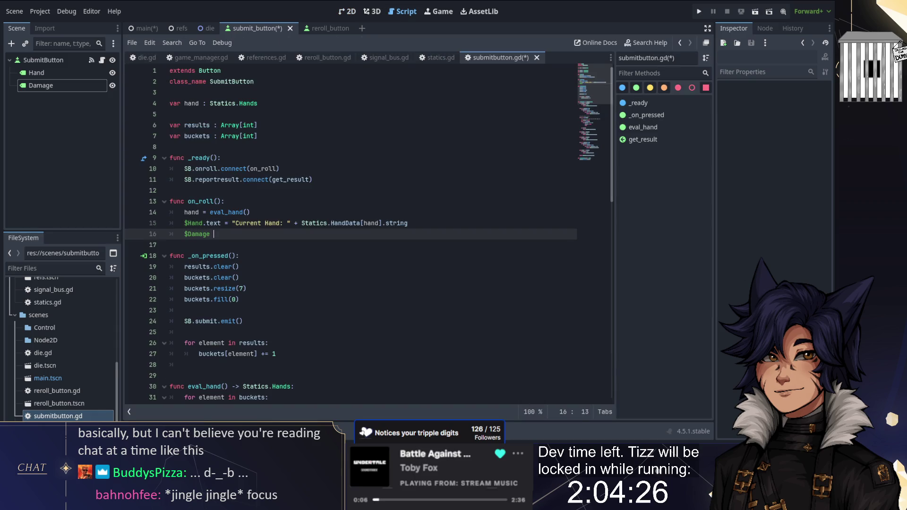
text("Damage: " =)
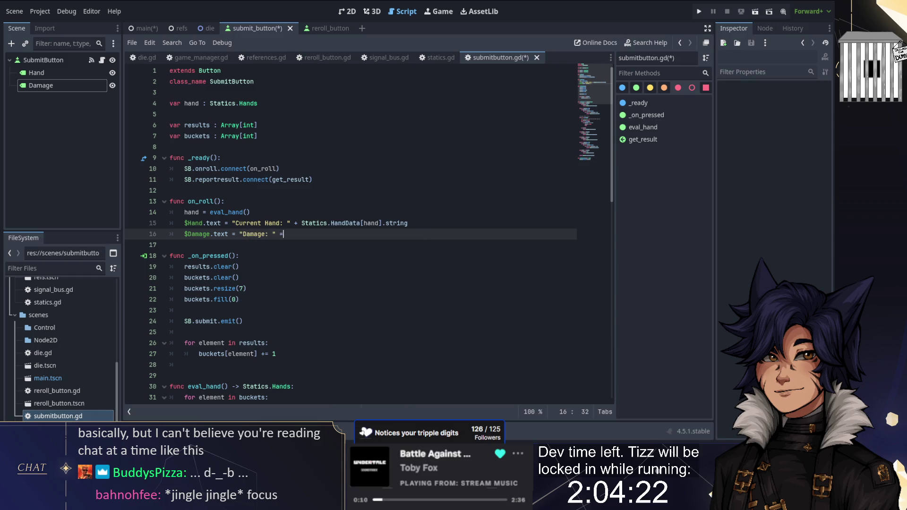
key(BackSpace)
text(+ Statics.)
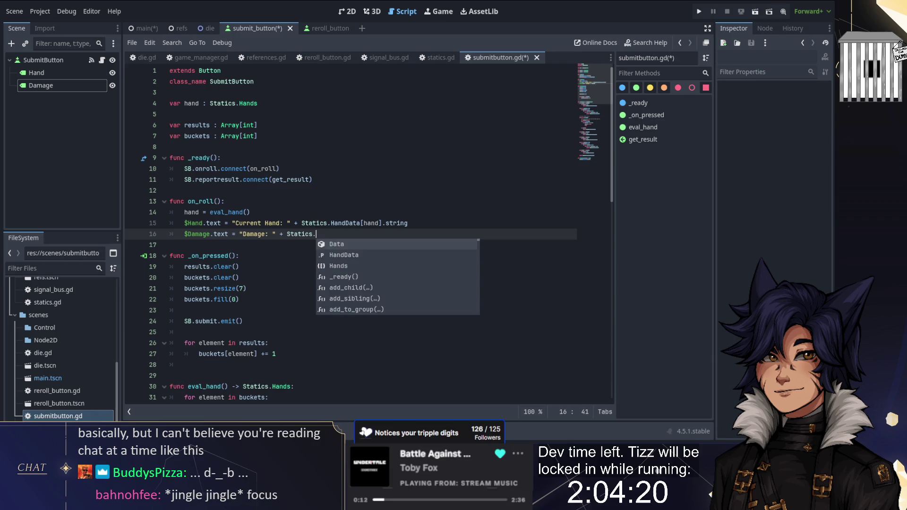
text(HandData[hand].damage)
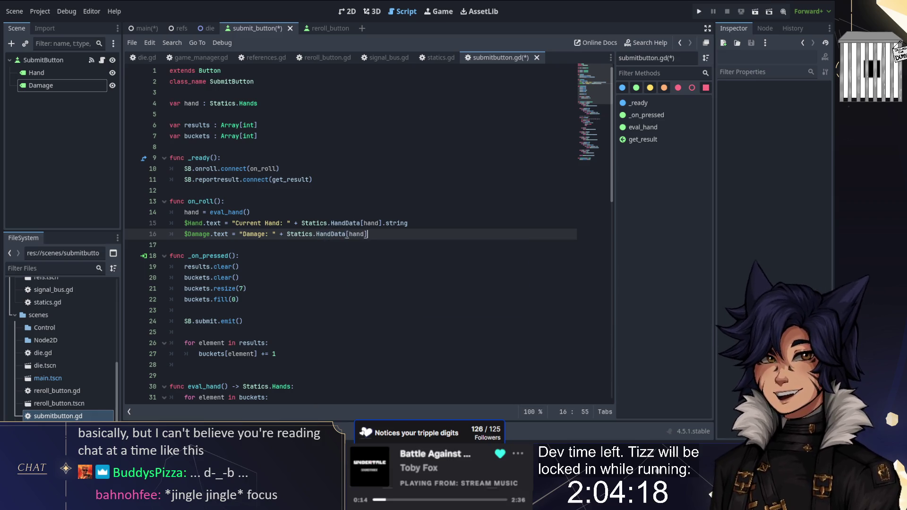
scroll(373, 191, down, 3)
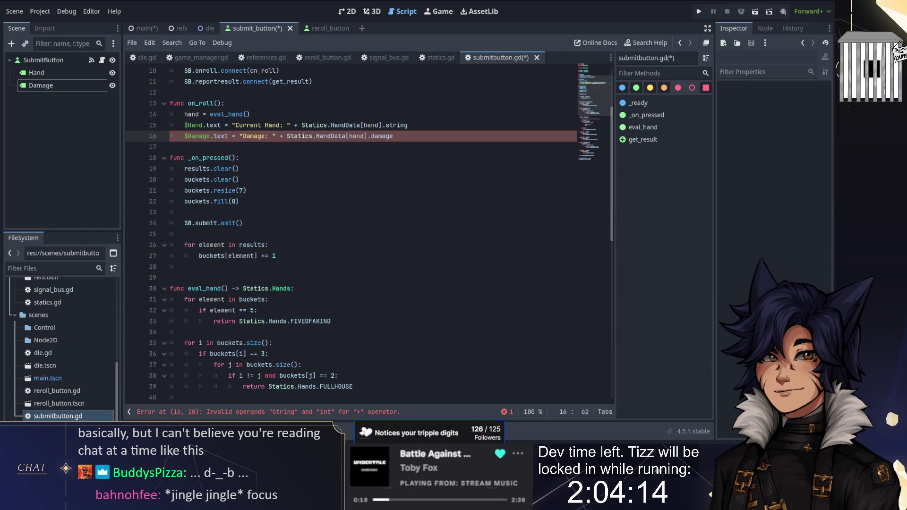
scroll(368, 233, up, 1)
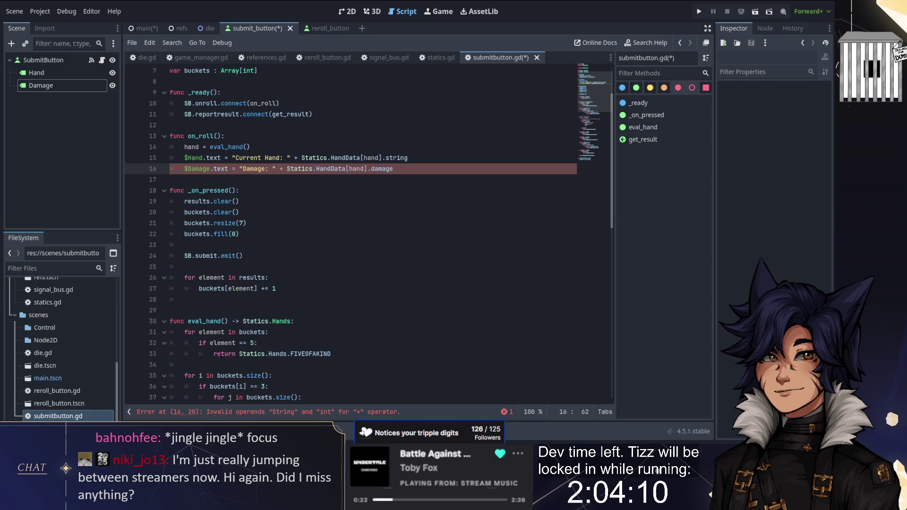
- Wrap the damage value in str() to fix the String + int error
key(Down)
key(Down)
key(Down)
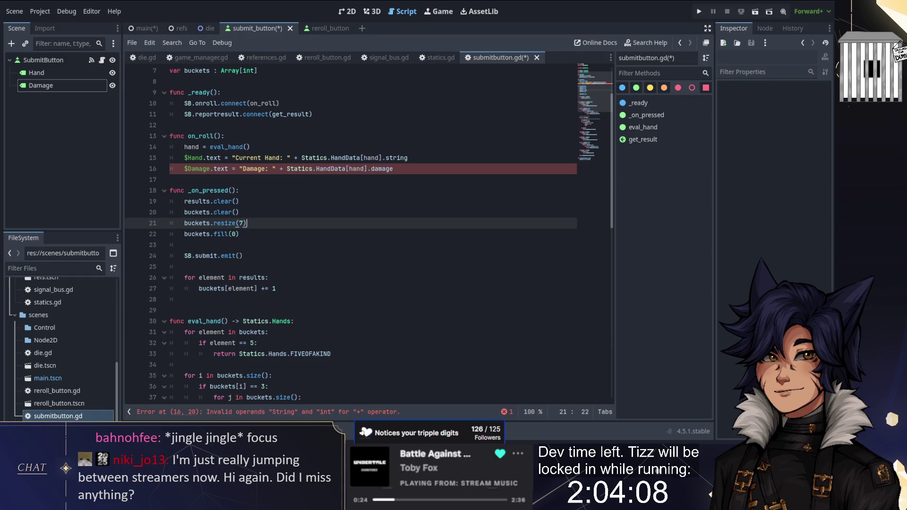
click(286, 168)
text(str()
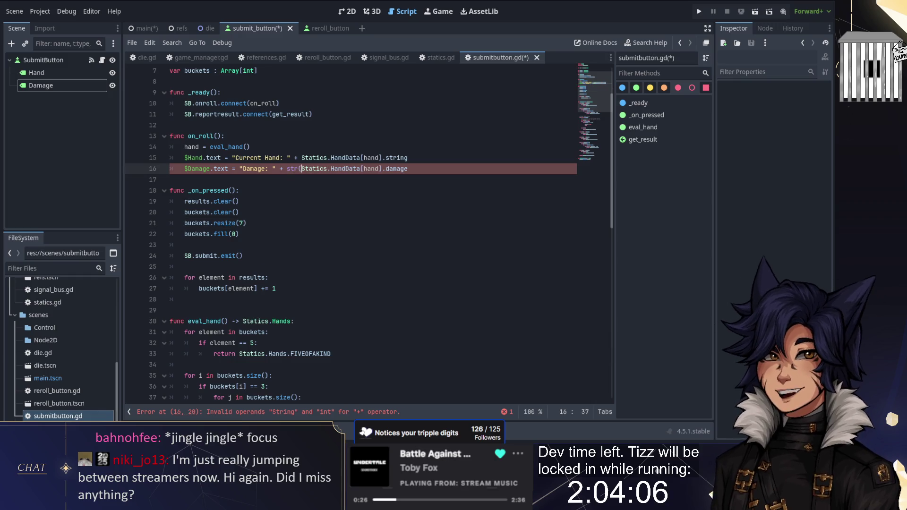
click(449, 173)
text())
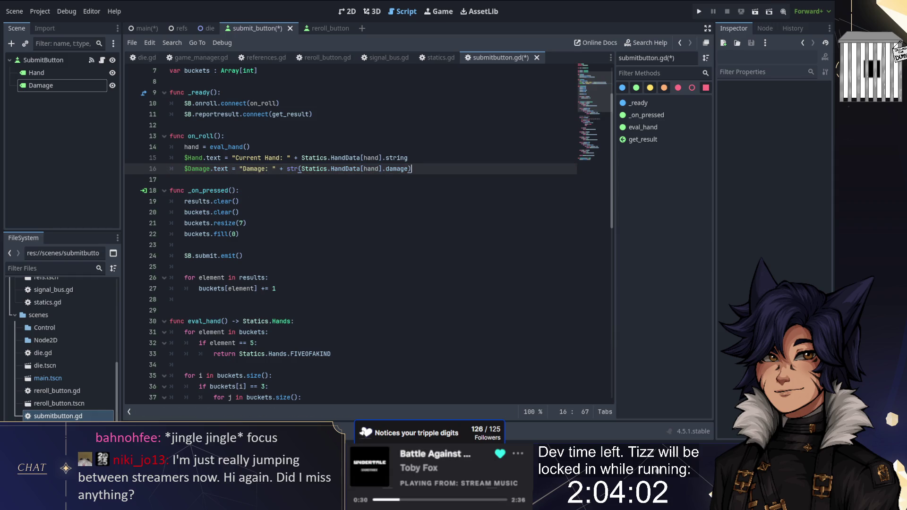
scroll(350, 231, up, 1)
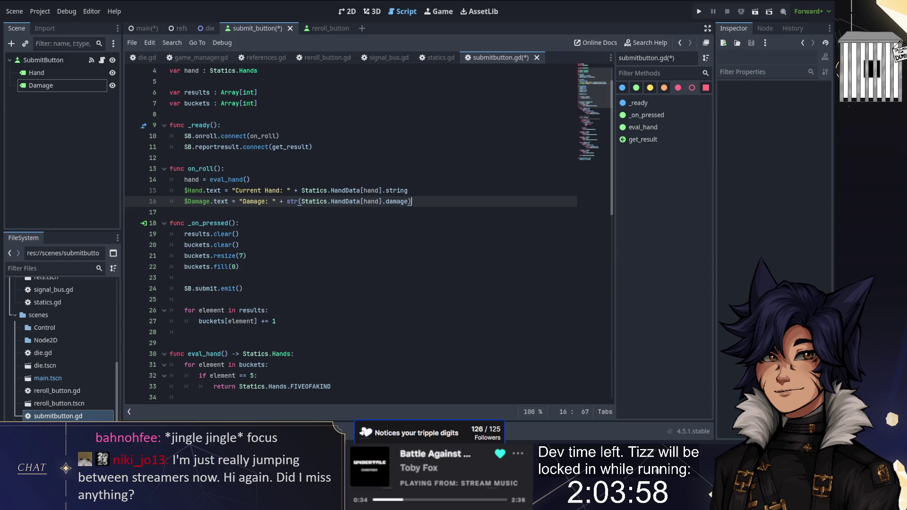
- Move the bucket-reset lines and bucket-counting loop from _on_pressed into on_roll
mouse_move(239, 266)
mouse_down()
mouse_move(170, 234)
mouse_move(239, 223)
mouse_up()
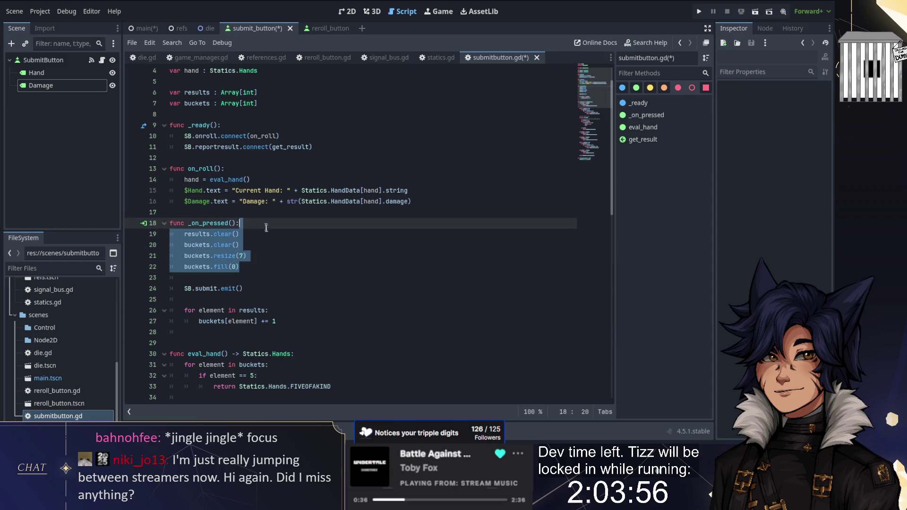
key(BackSpace)
click(242, 168)
text(results.clear() 	buckets.clear() 	buckets.resize(7) 	buckets.fill(0))
key(Return)
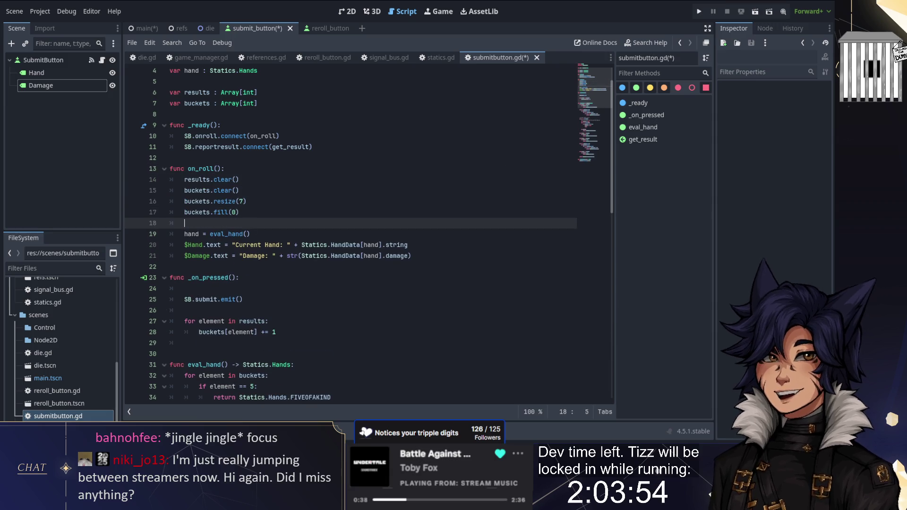
drag(275, 321, 184, 310)
key(ctrl+c)
key(BackSpace)
click(256, 228)
key(ctrl+v)
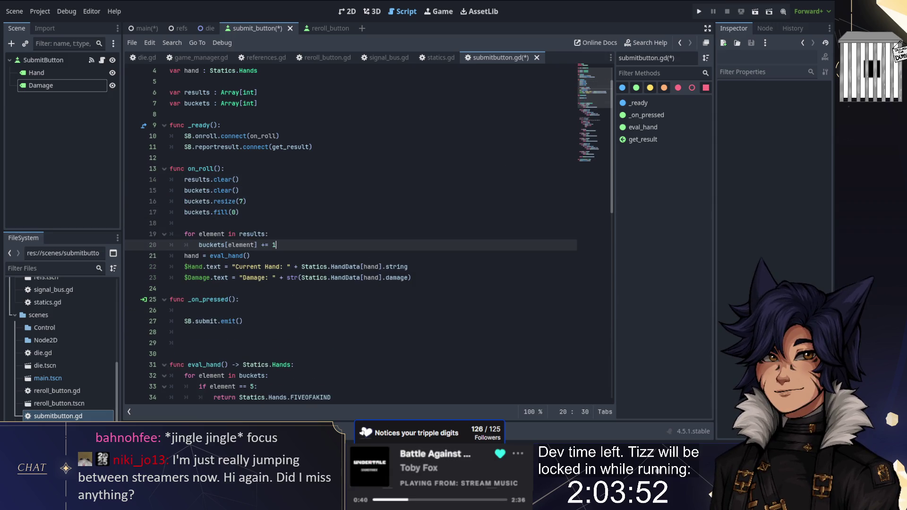
key(Return)
- Remove leftover blank lines and move SB.submit.emit() into on_roll
click(214, 353)
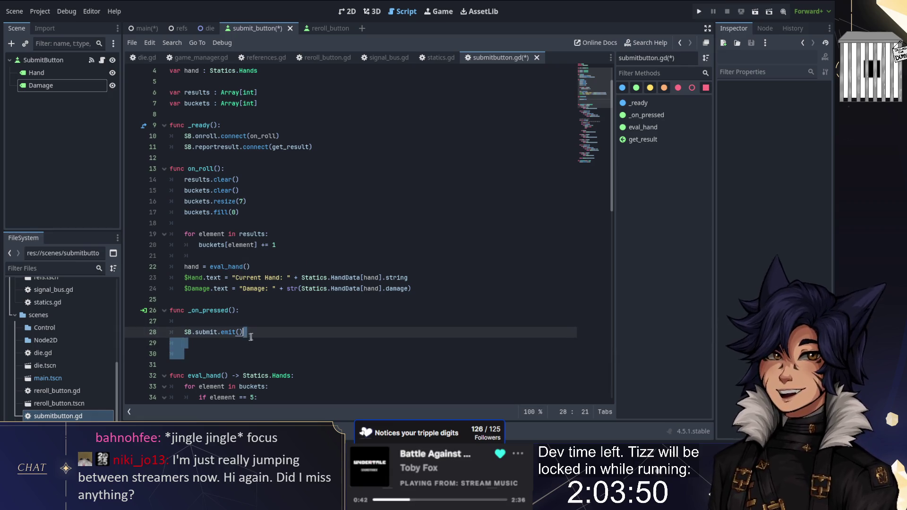
key(BackSpace)
key(BackSpace)
click(214, 321)
key(BackSpace)
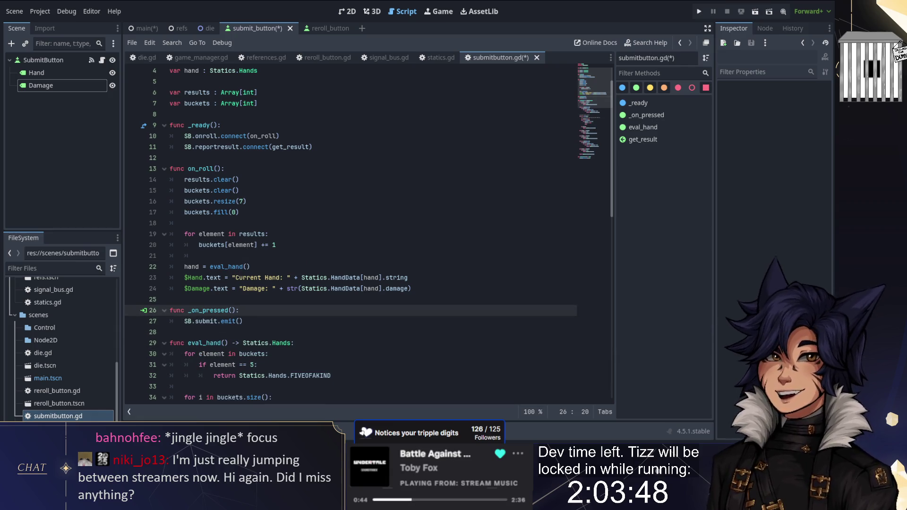
double_click(214, 323)
click(256, 322)
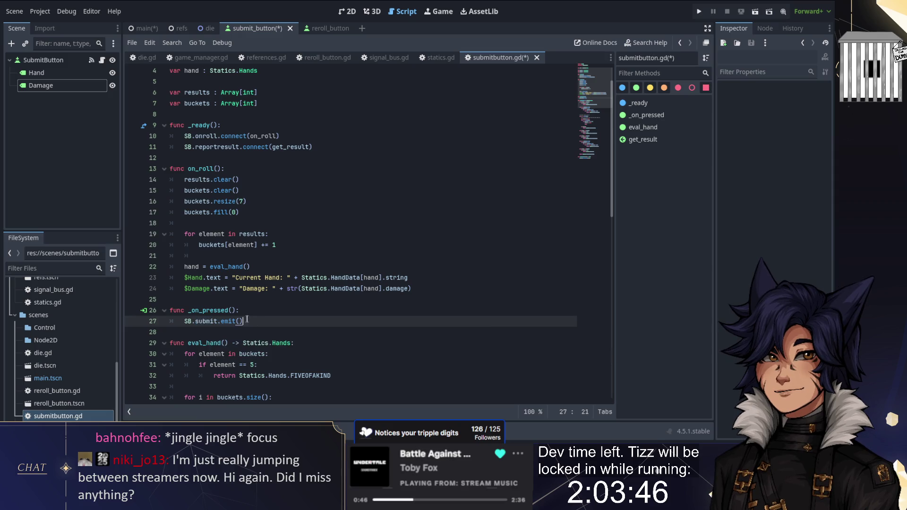
key(shift+Up)
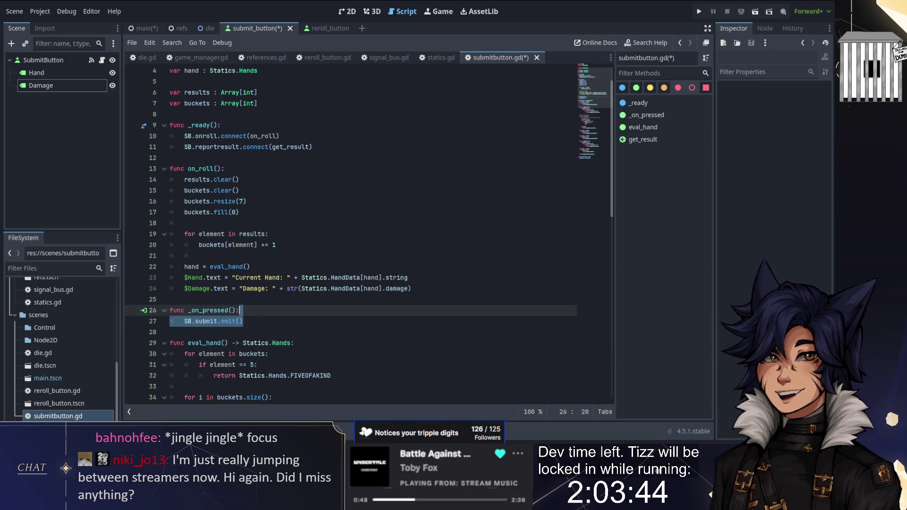
key(ctrl+x)
click(238, 223)
key(ctrl+v)
key(Return)
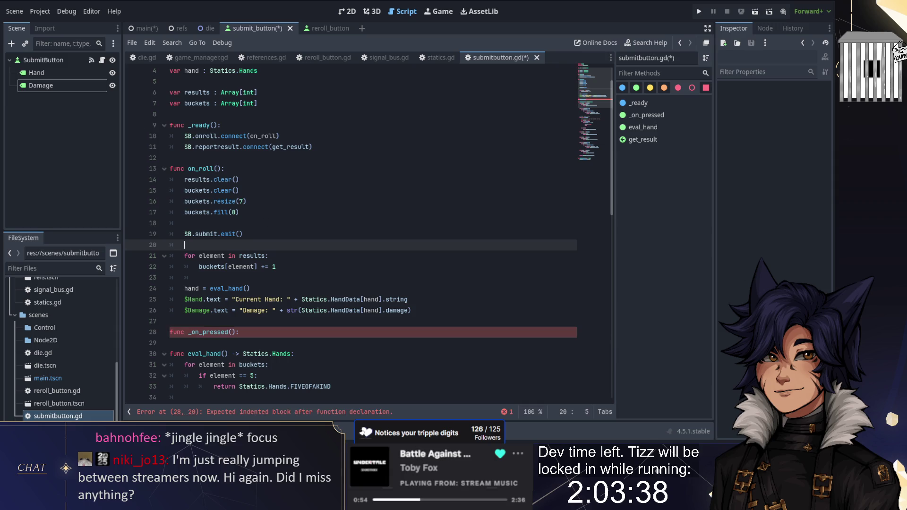
- Make _on_pressed print "Does nothing right now"
scroll(369, 234, down, 1)
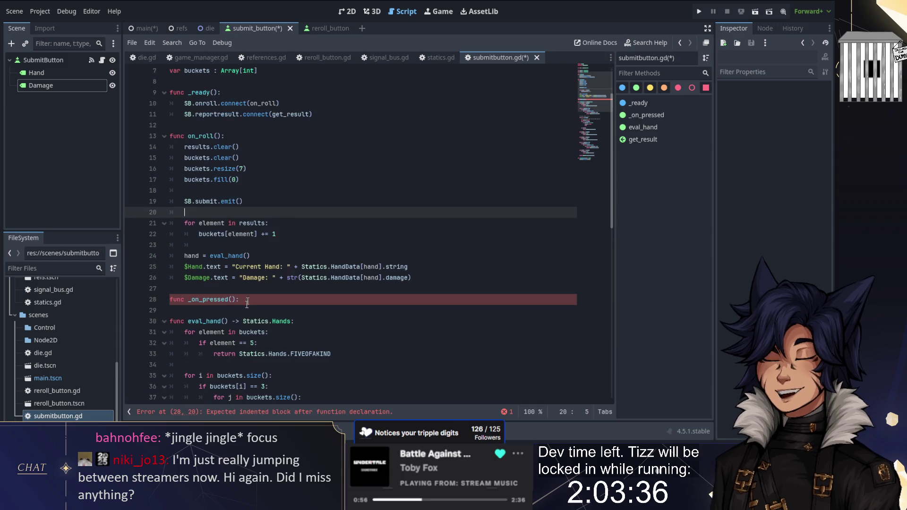
click(239, 299)
key(Return)
text(print("D)
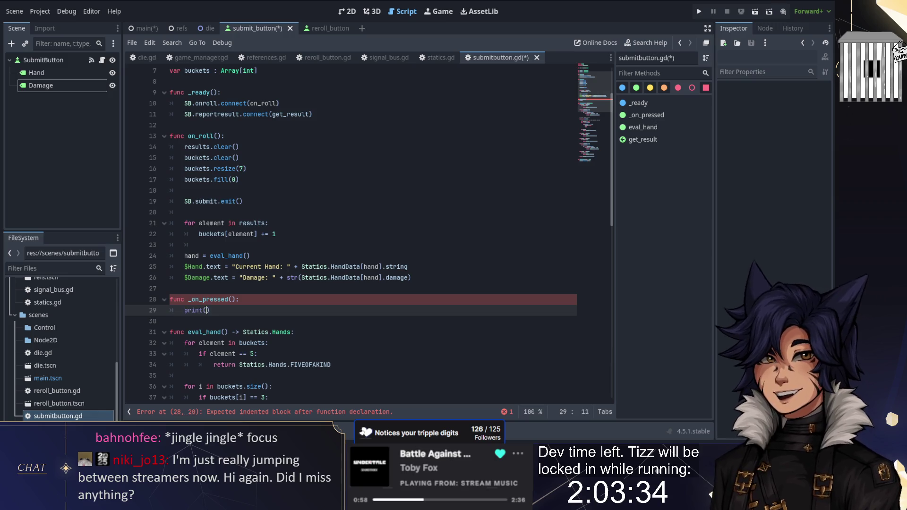
text(oes nothing right)
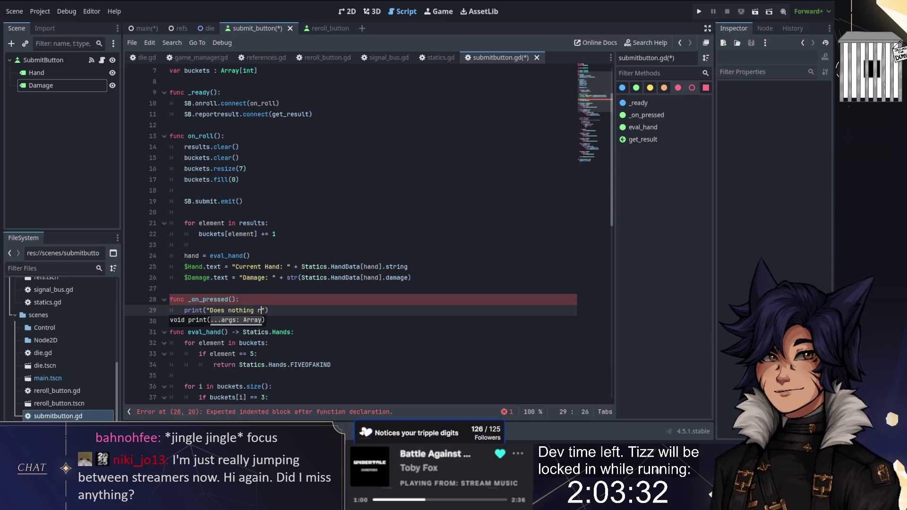
text( now)
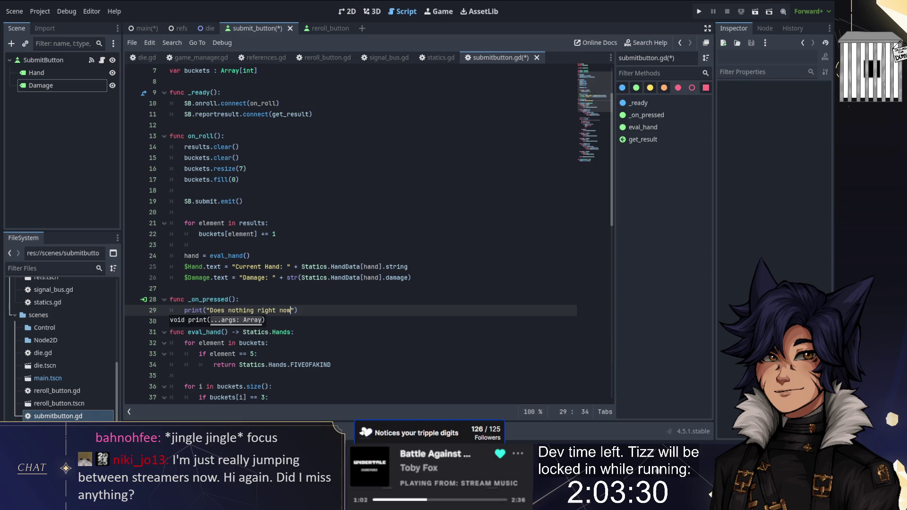
key(ctrl+F2)
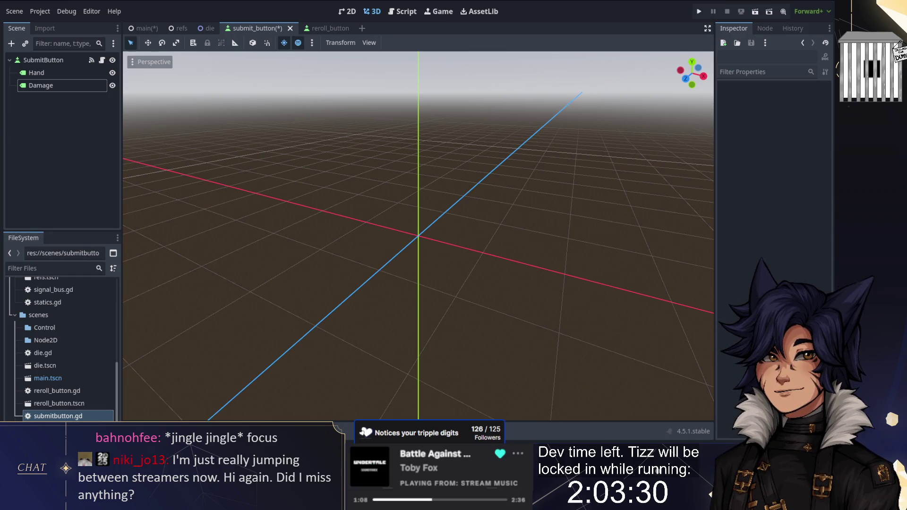
- Review the on_roll code, then save and run the project to open the debug window
click(393, 13)
click(282, 133)
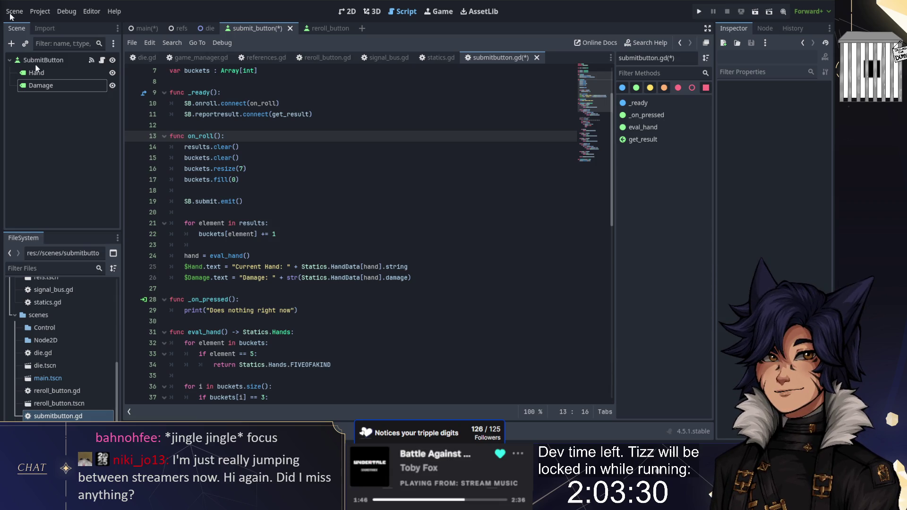
click(232, 245)
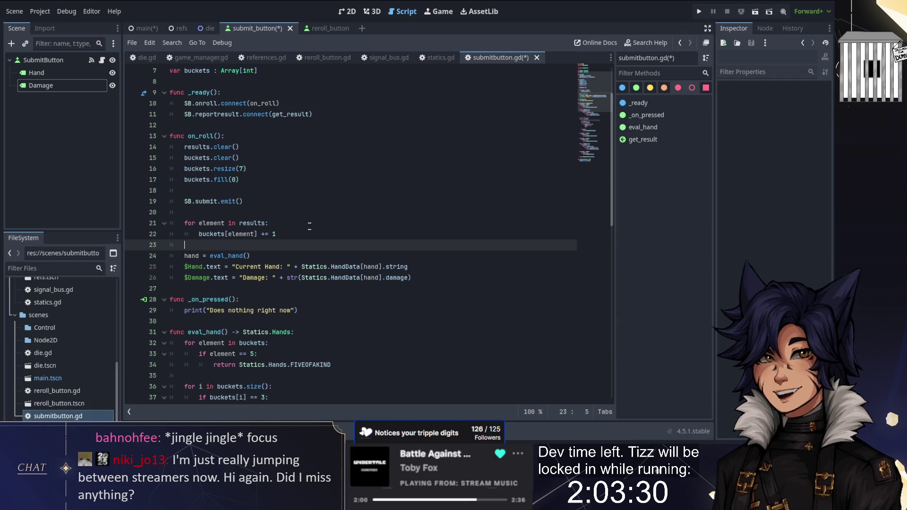
key(ctrl+F2)
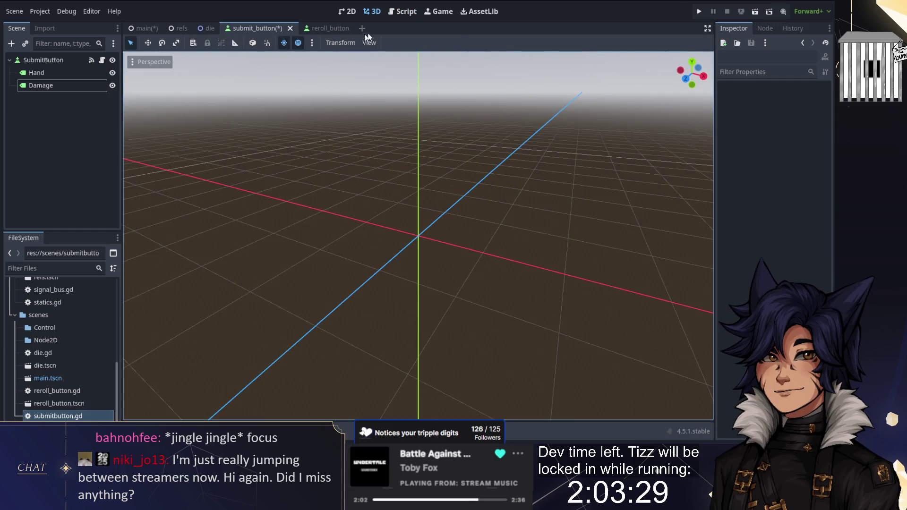
click(699, 11)
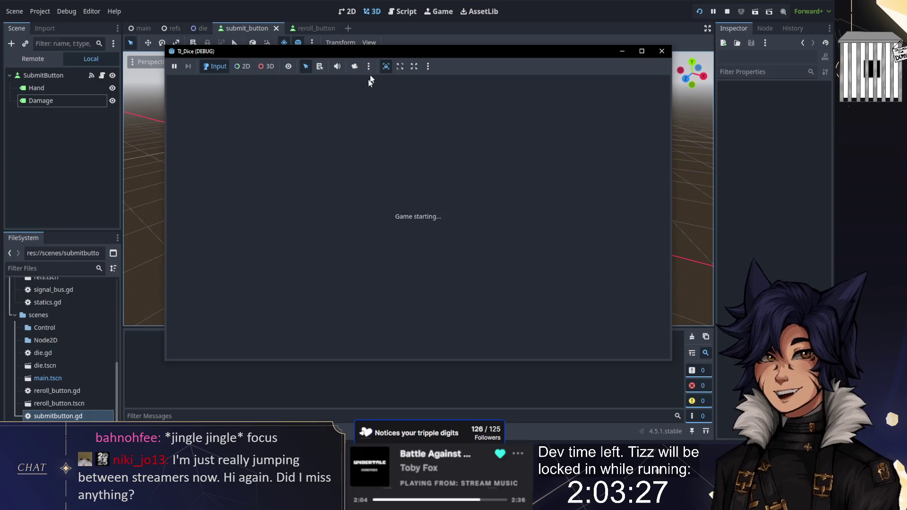